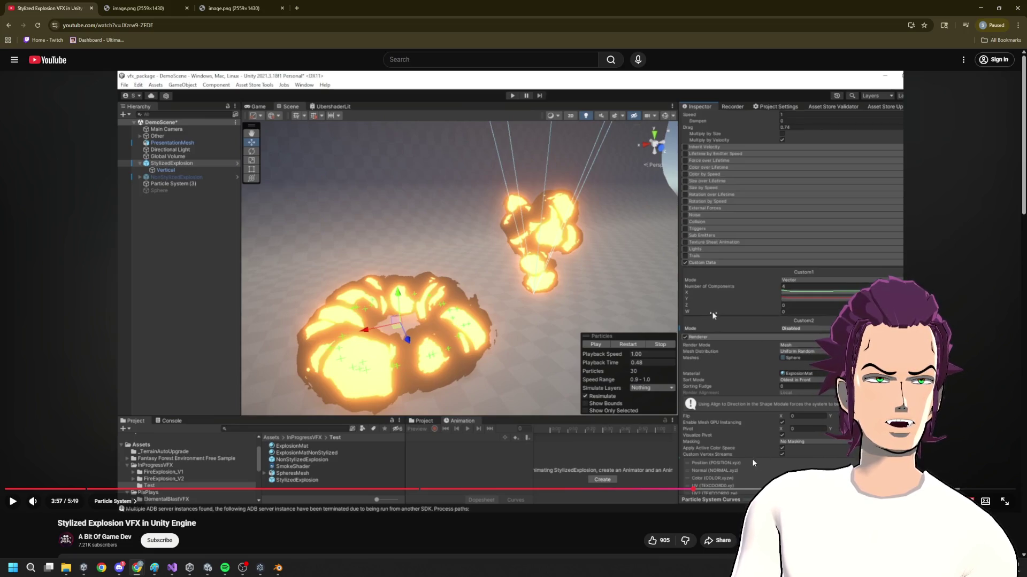
Step: Scrub the tutorial back through Custom Data to 3:14, then ahead to about 4:39
click(658, 489)
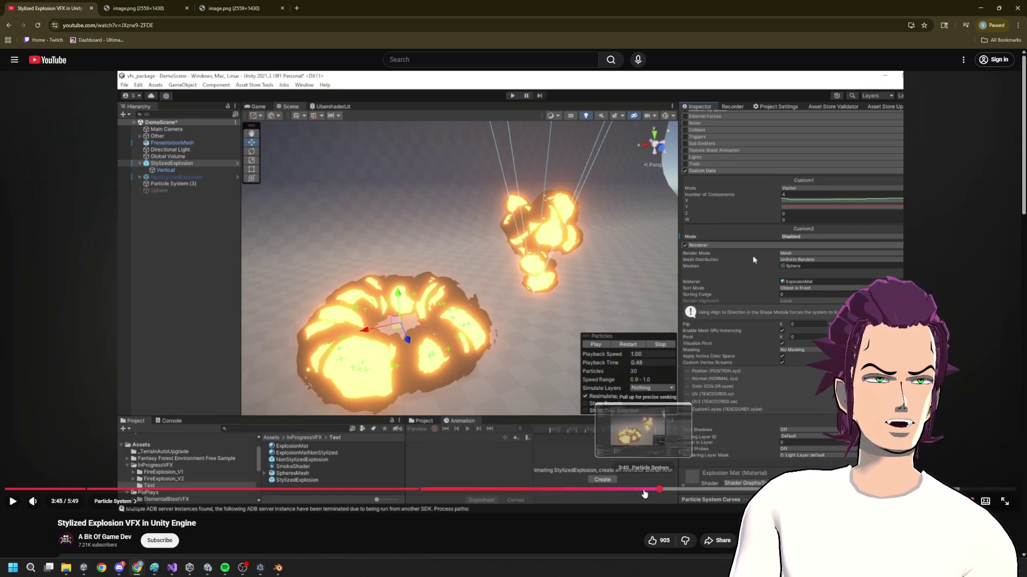
click(639, 490)
click(632, 489)
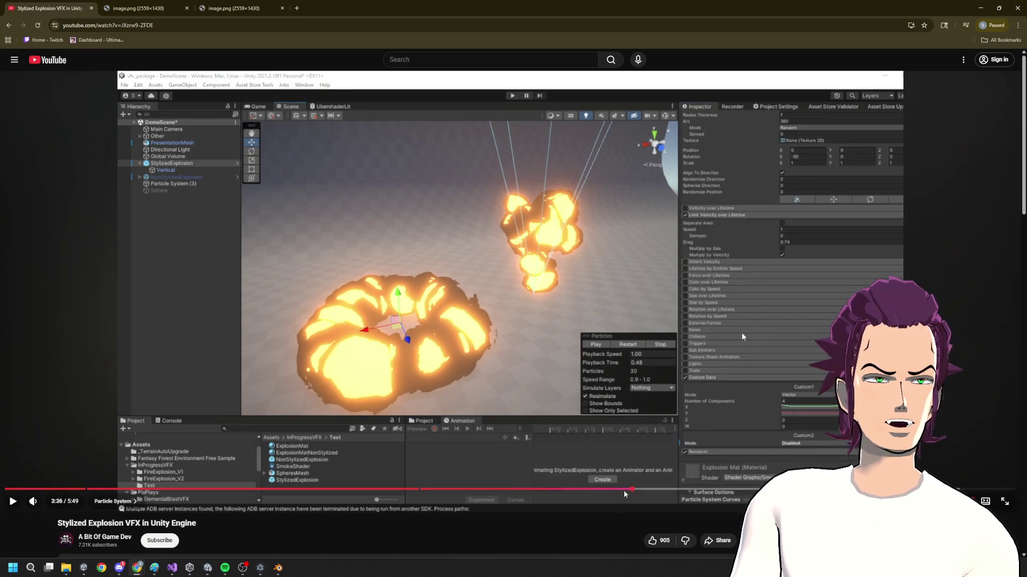
mouse_move(612, 491)
mouse_down()
mouse_move(515, 490)
mouse_move(731, 491)
mouse_up()
click(570, 491)
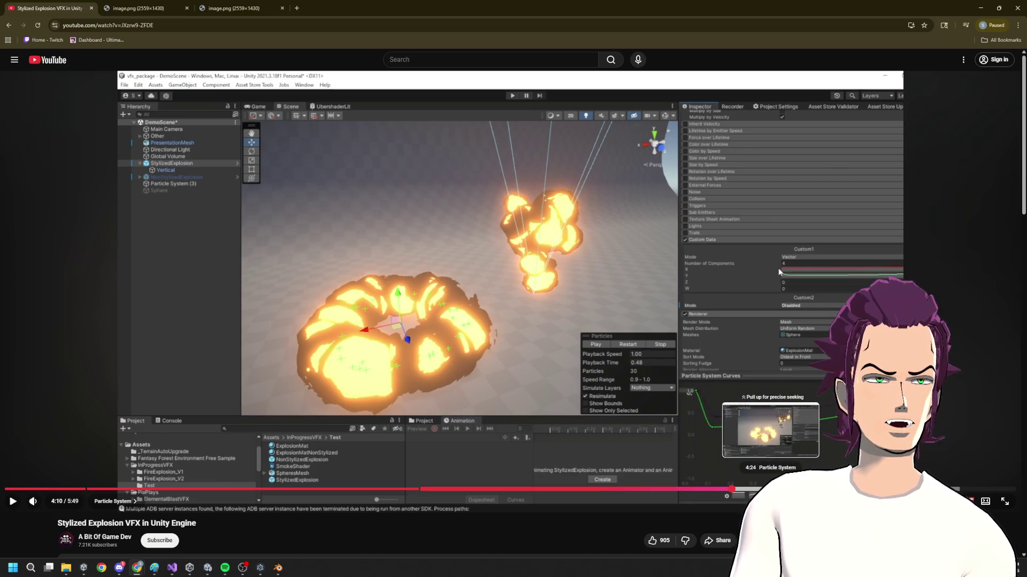
drag(767, 490, 790, 490)
click(809, 491)
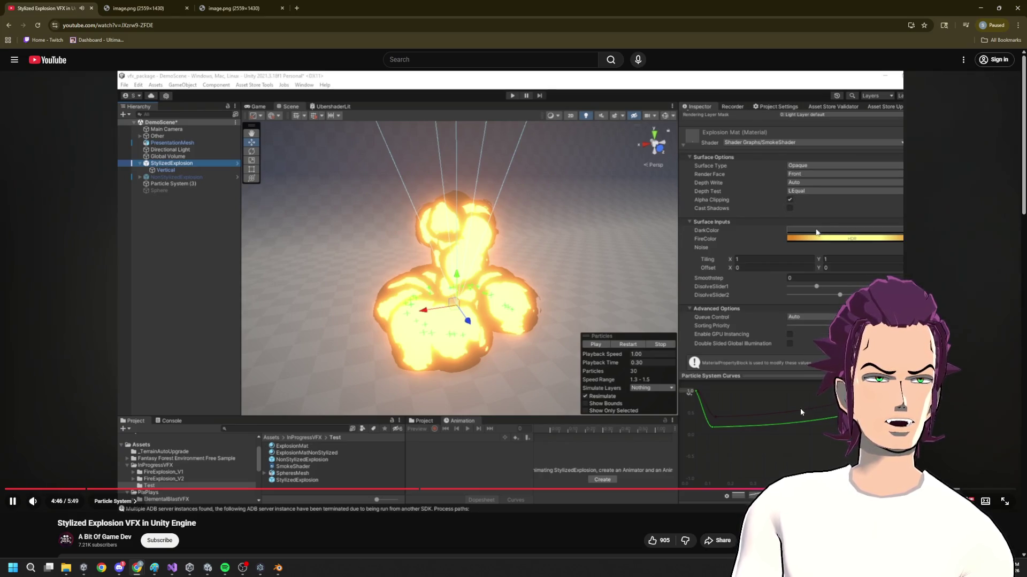
Step: Pause and resume the tutorial, then skip forward ten seconds to the non-stylized material
click(753, 306)
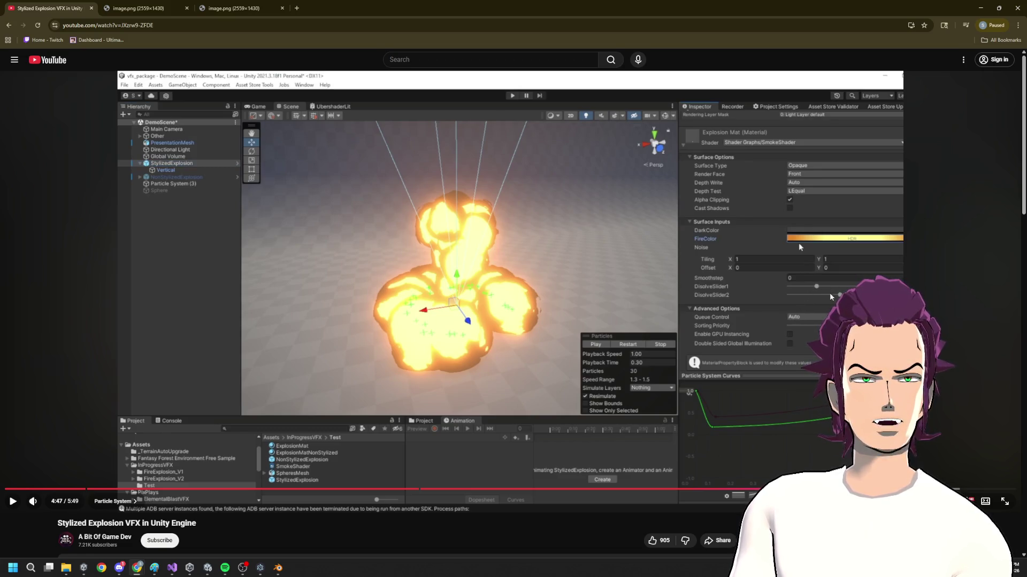
click(762, 339)
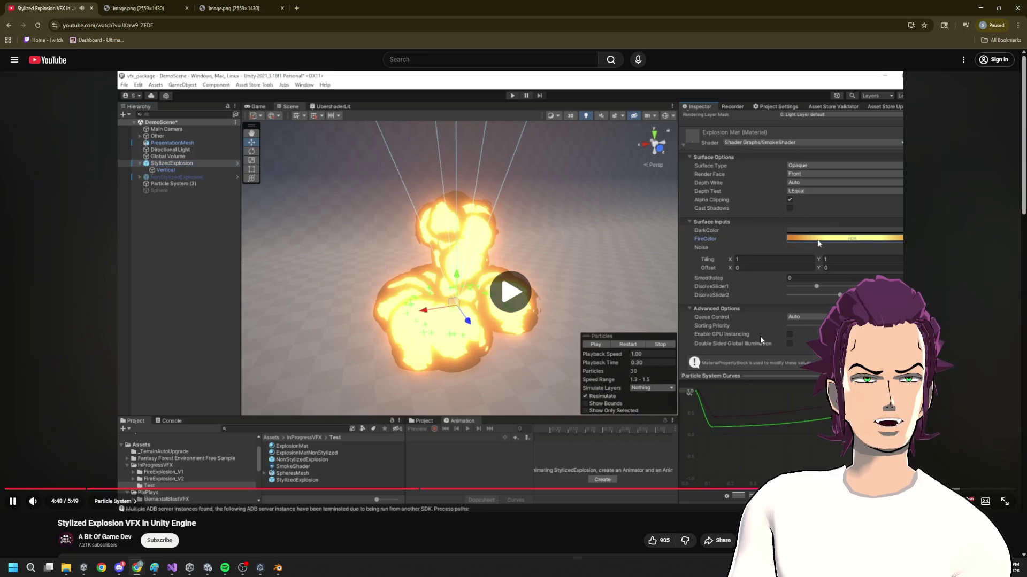
click(759, 337)
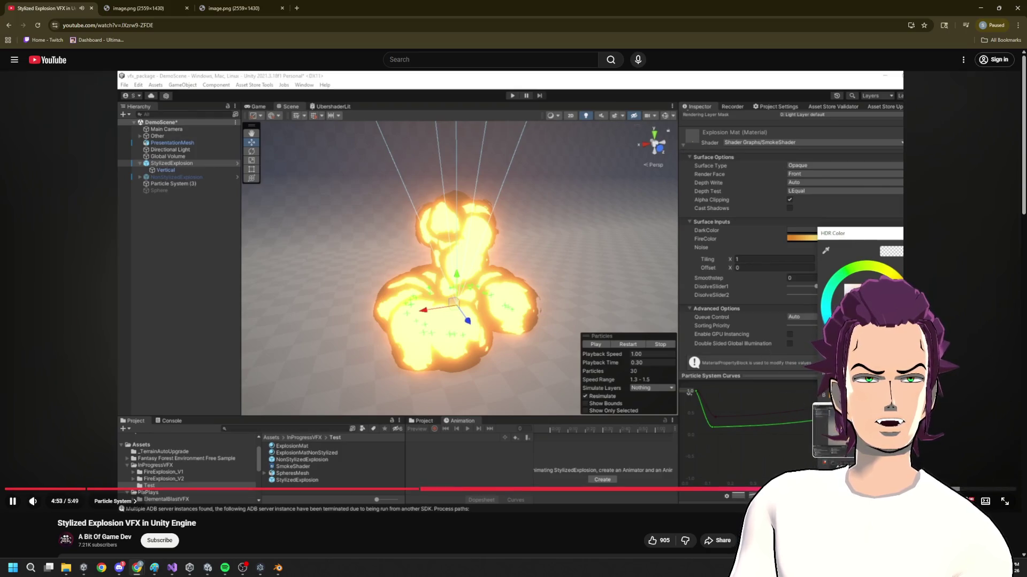
key(l)
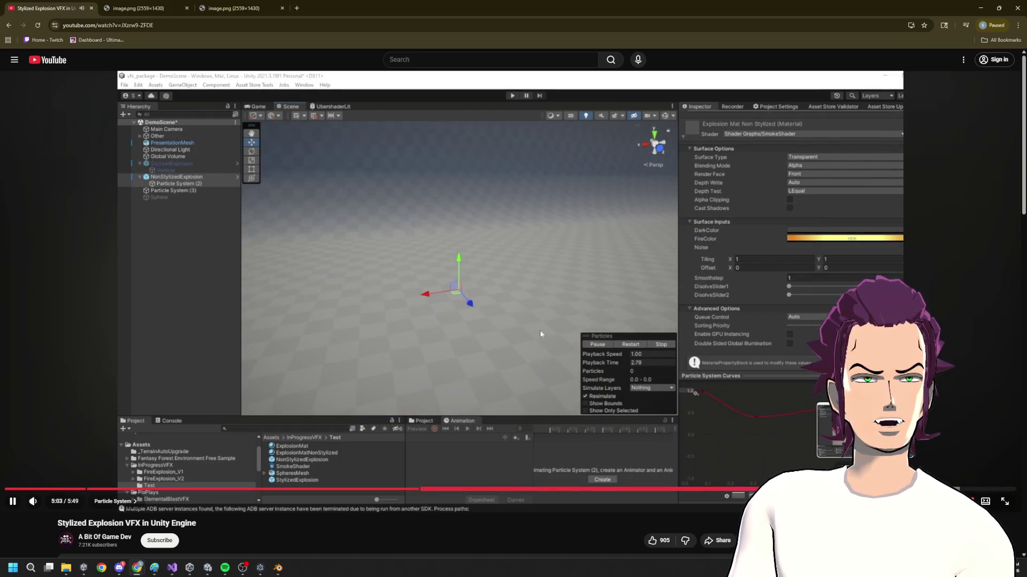
Step: Rewind the tutorial to 4:24 on Custom Data and switch to the Unity editor
key(Left)
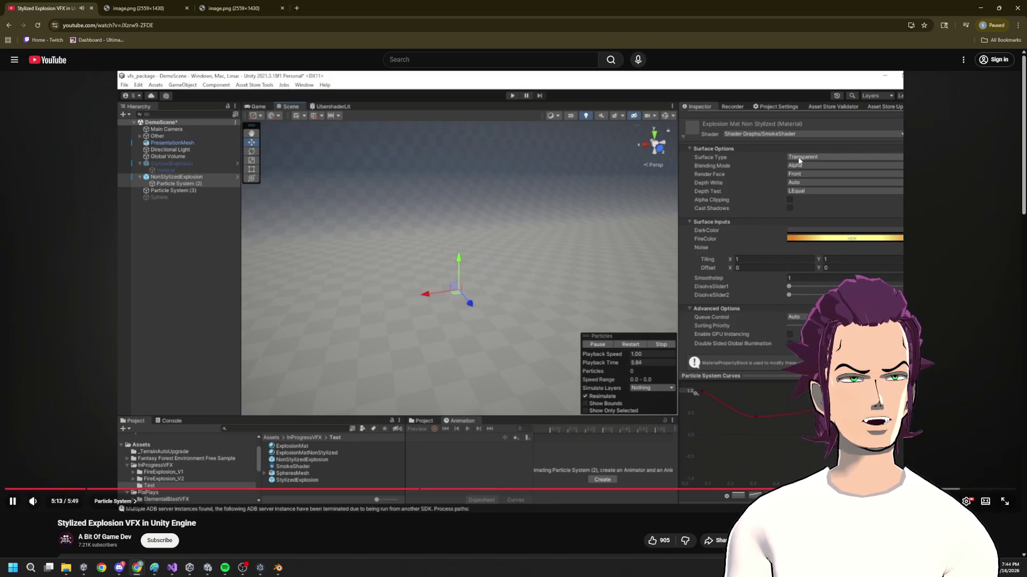
key(Right)
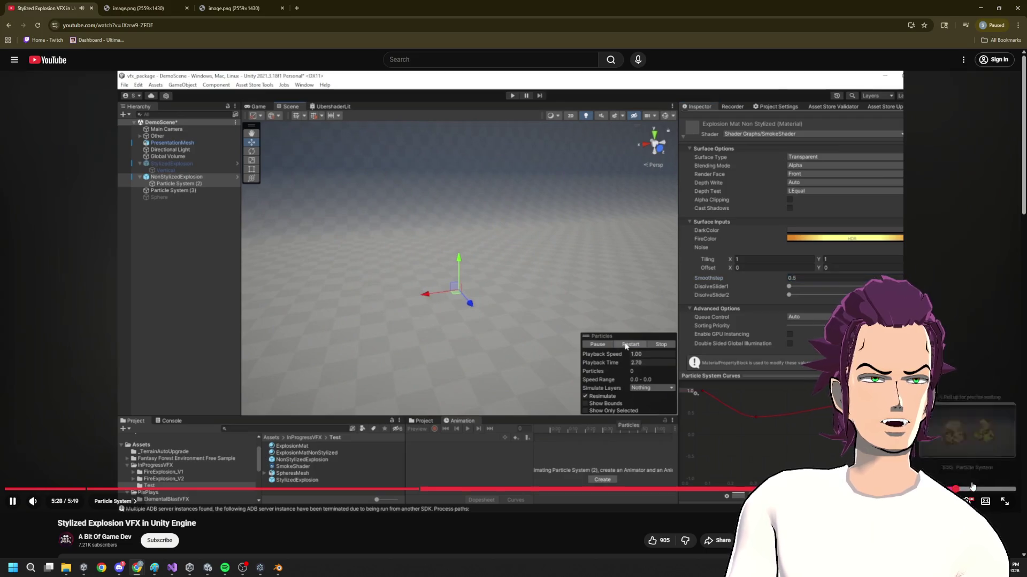
click(979, 488)
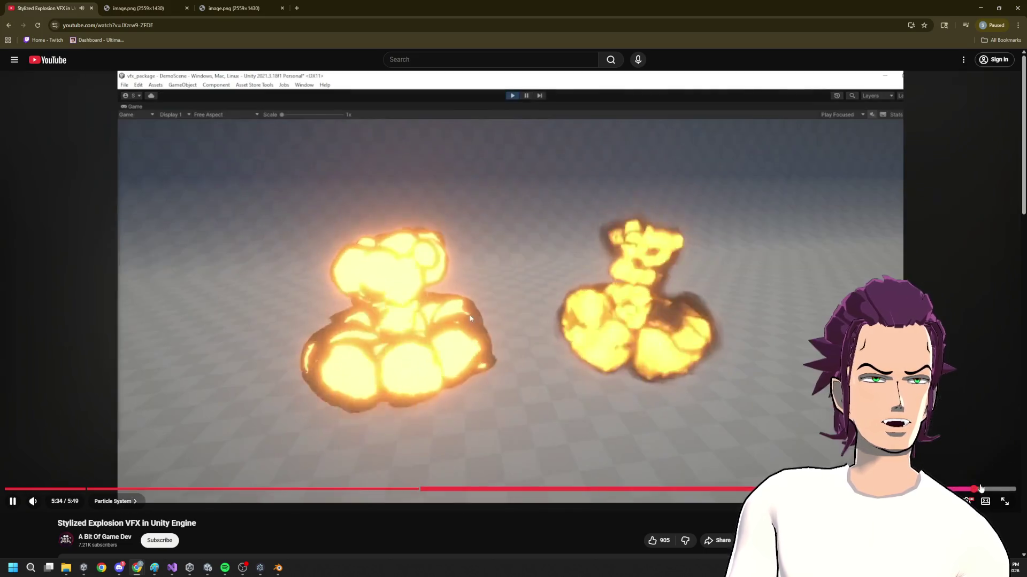
click(1003, 488)
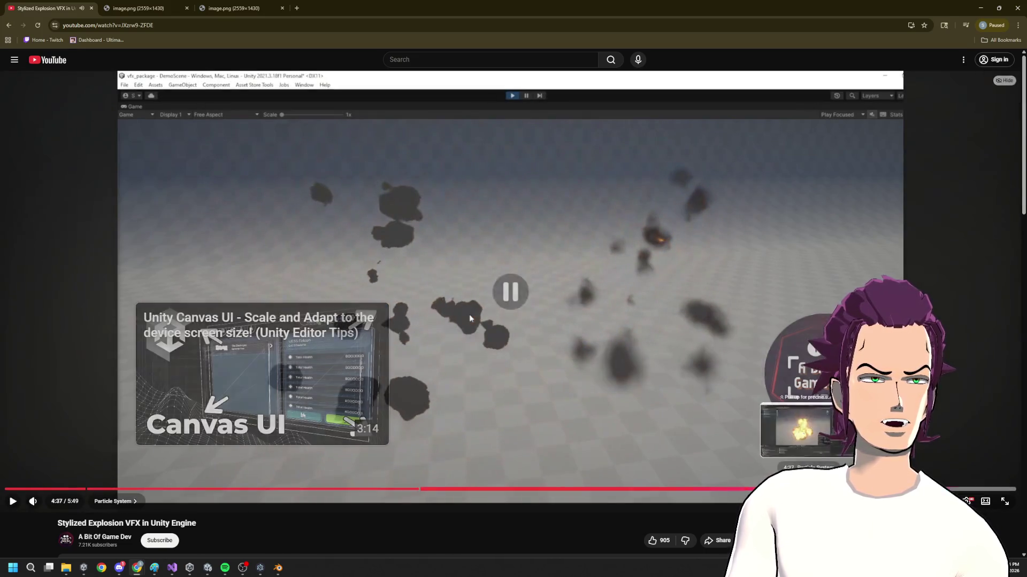
drag(1003, 488, 770, 488)
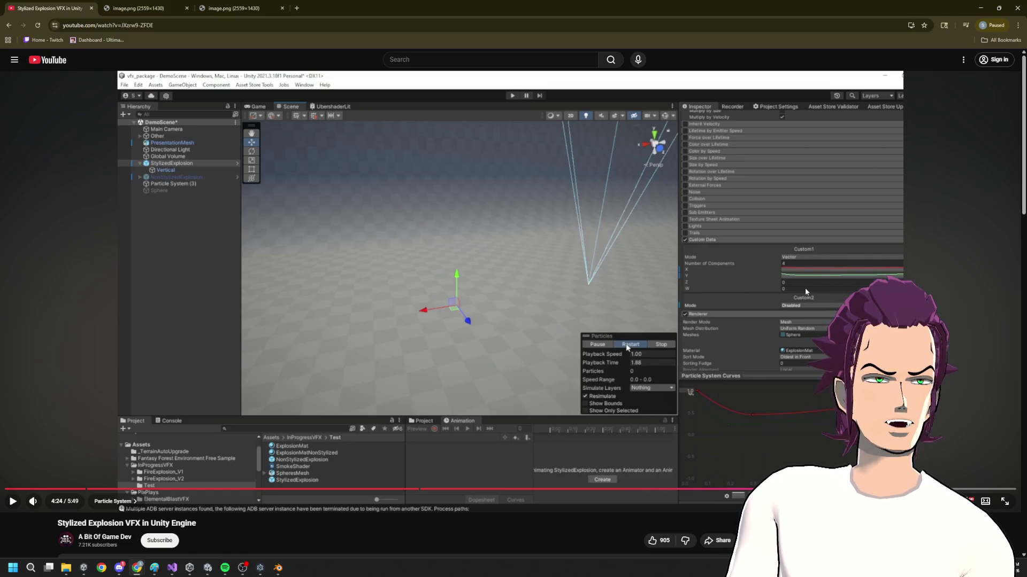
key(alt+Tab)
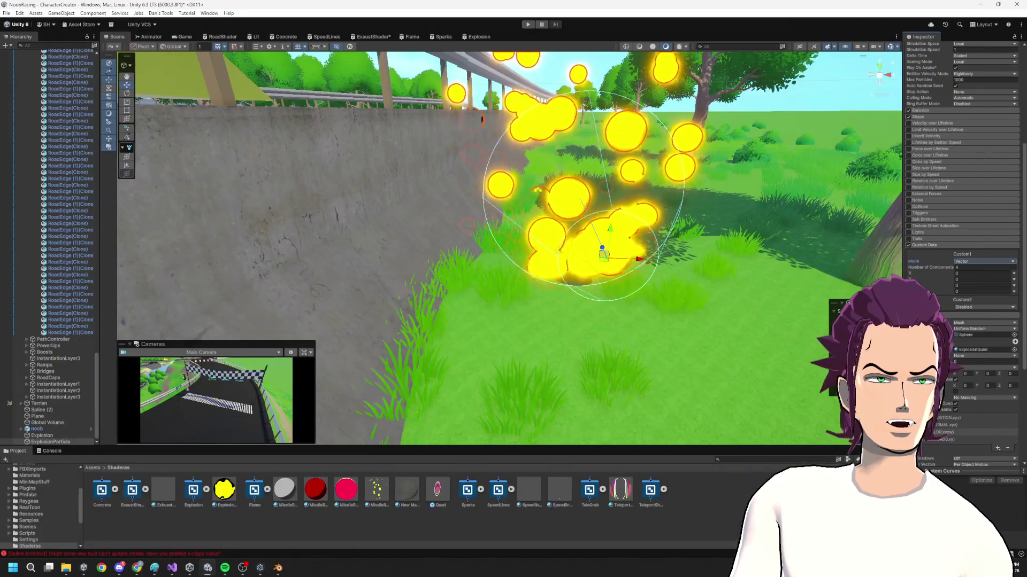
Step: Set Custom1's X component to Curve and widen the Inspector panel
scroll(962, 321, down, 6)
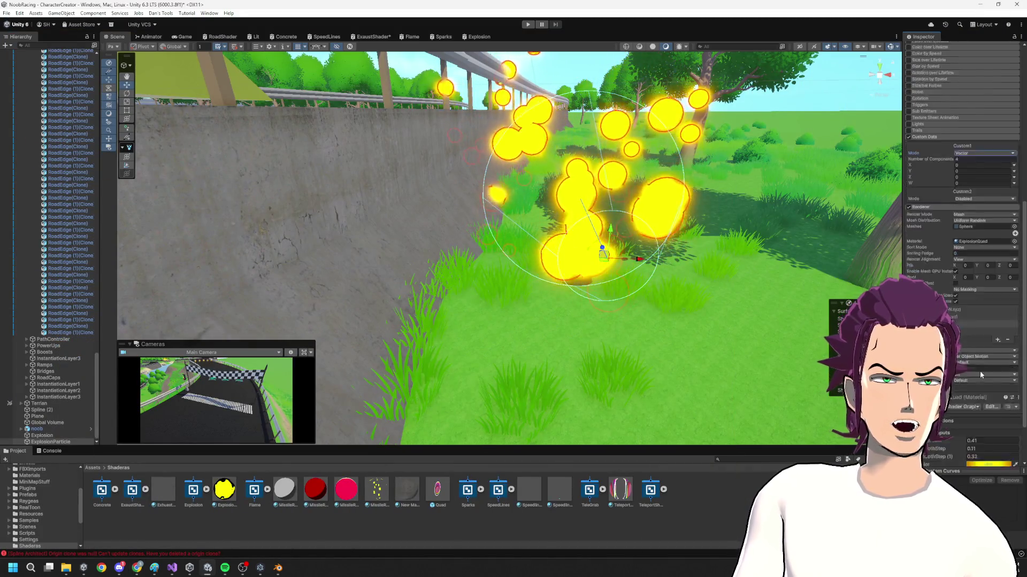
scroll(965, 214, up, 3)
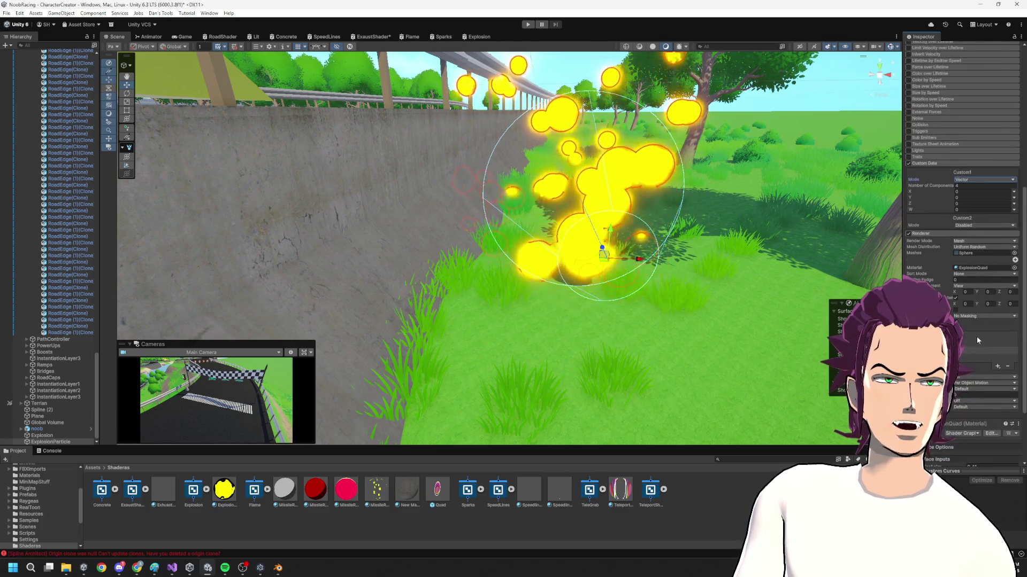
click(1013, 192)
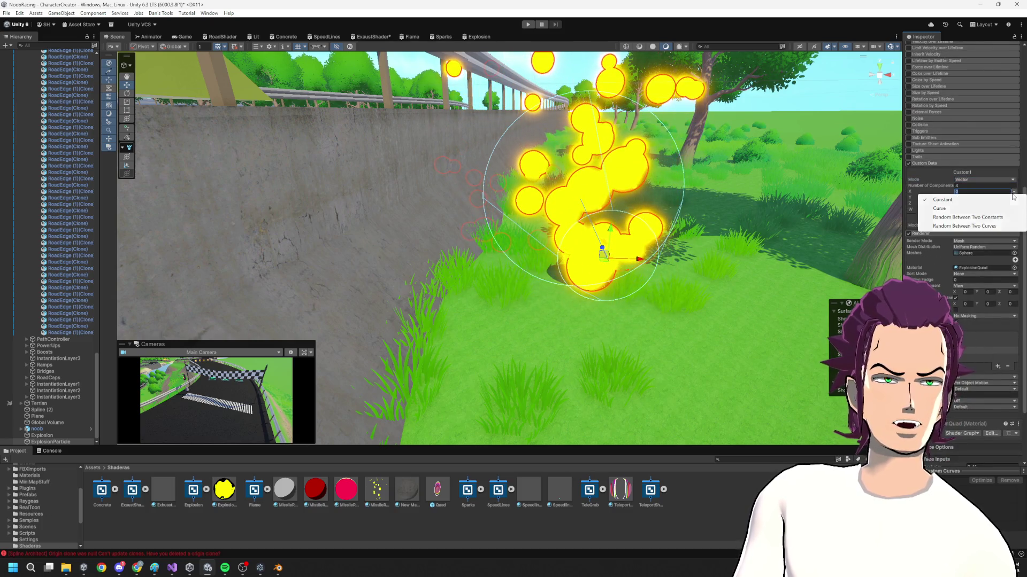
click(962, 210)
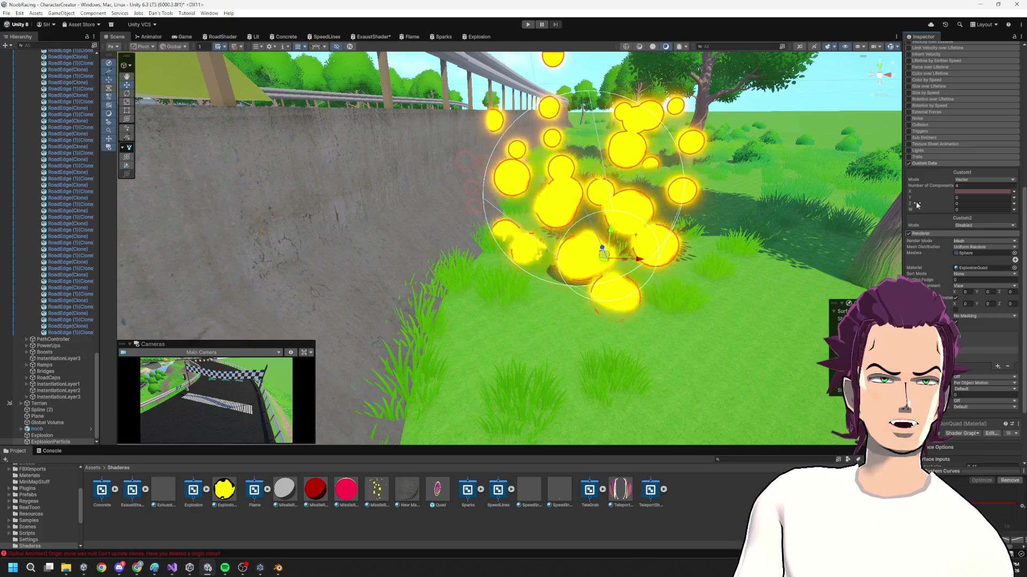
drag(902, 214, 729, 214)
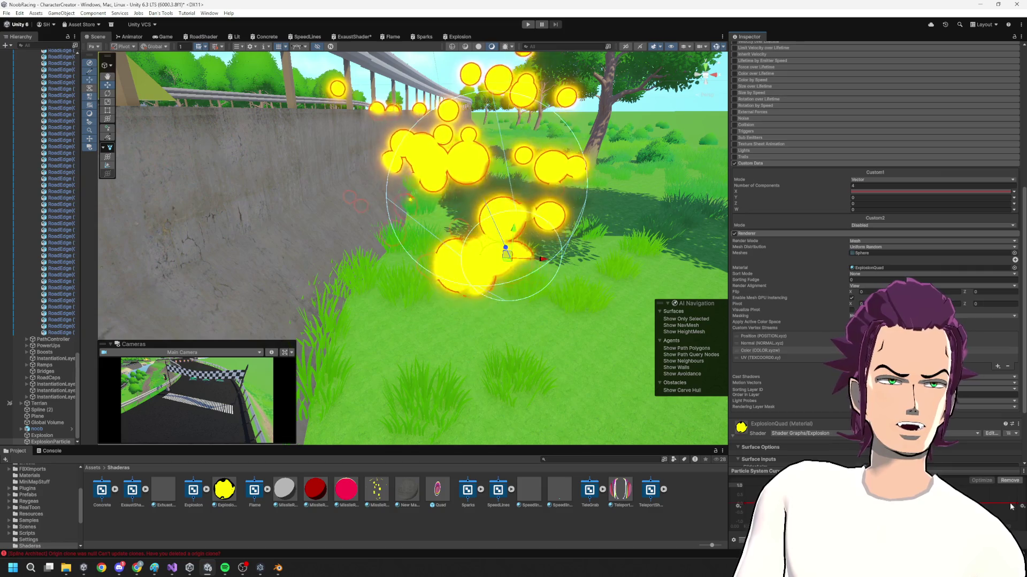
Step: Make Custom1's Y component a curve whose end key rises to about 1
mouse_move(1020, 491)
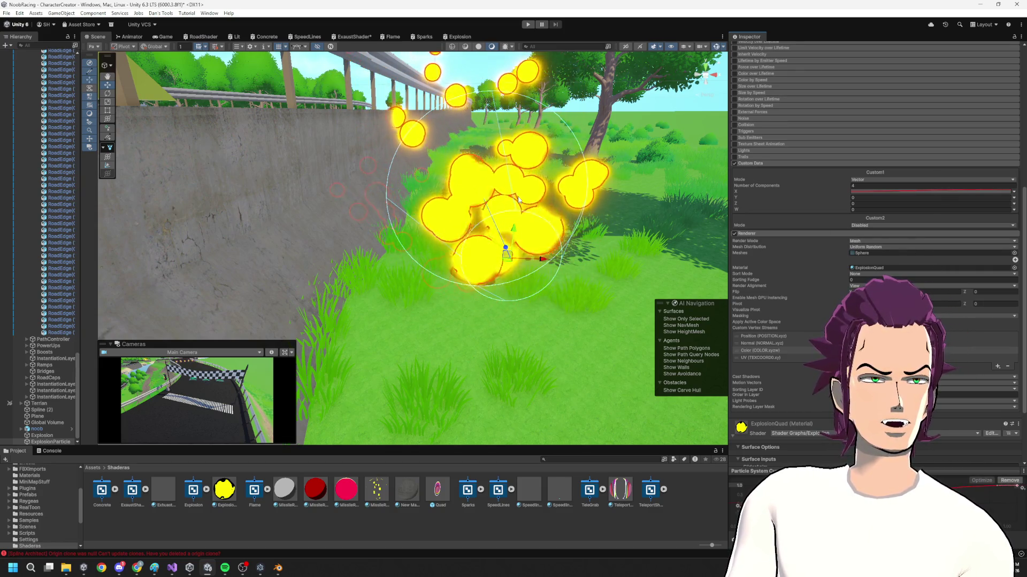
drag(435, 186, 484, 207)
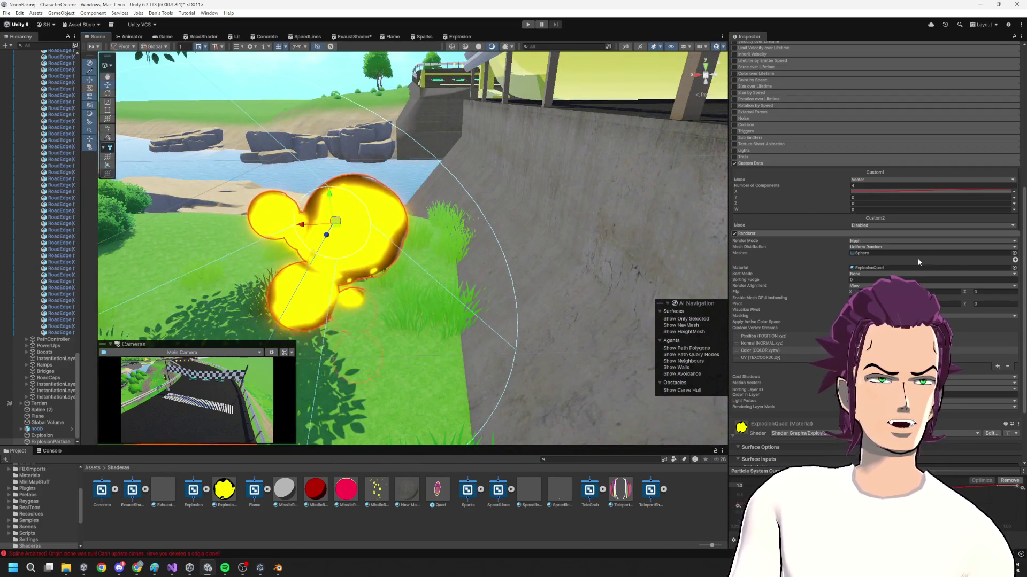
click(858, 197)
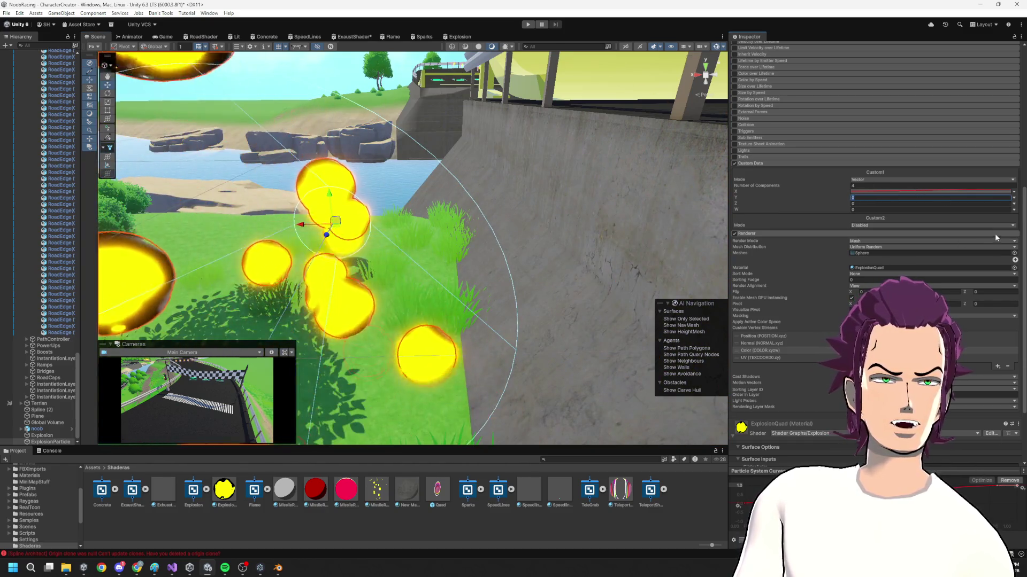
click(1014, 197)
click(973, 216)
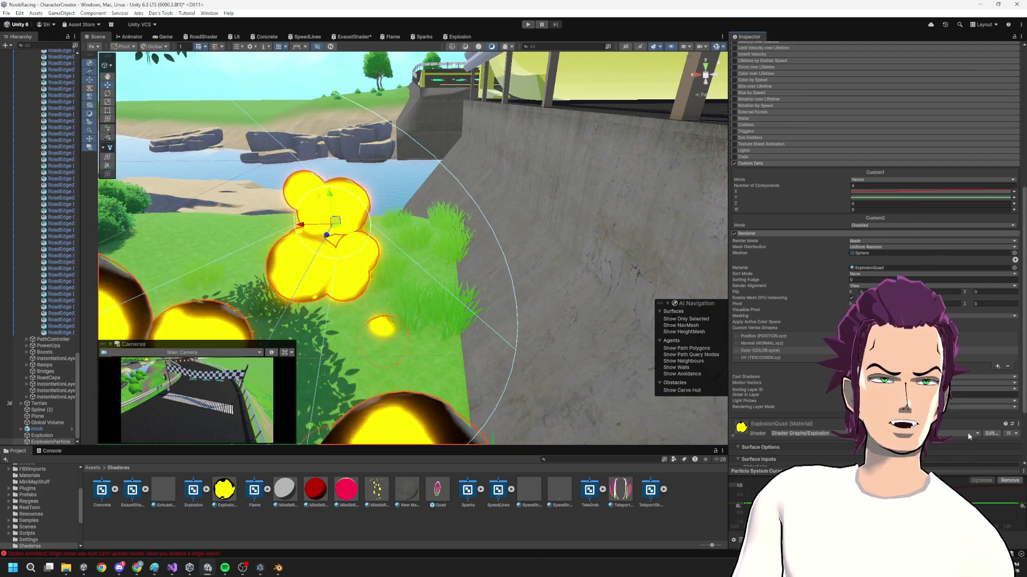
drag(1016, 504, 1006, 456)
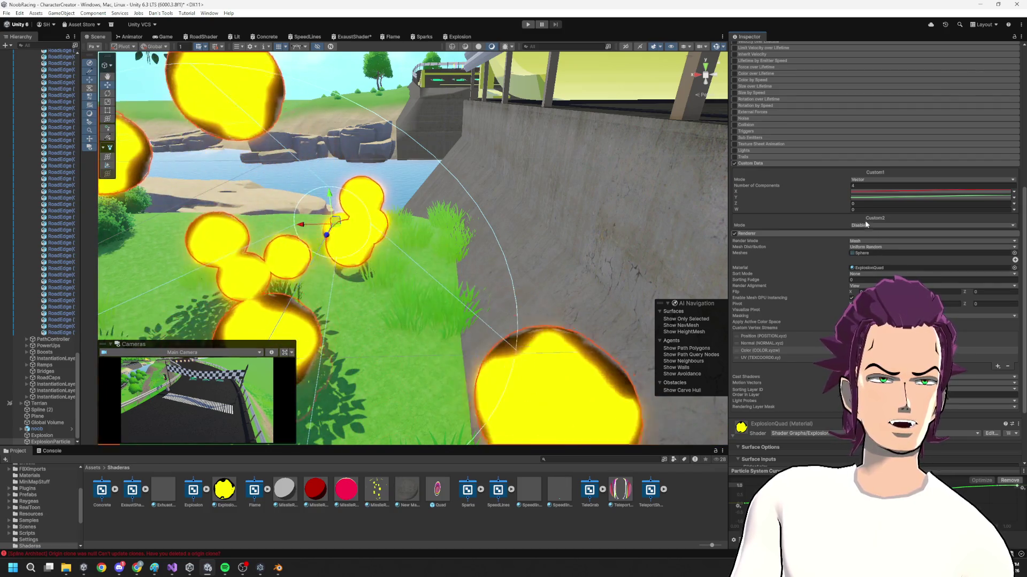
click(869, 225)
Step: Set Custom2 to Vector and make its X component a curve raised to 1.0
click(889, 243)
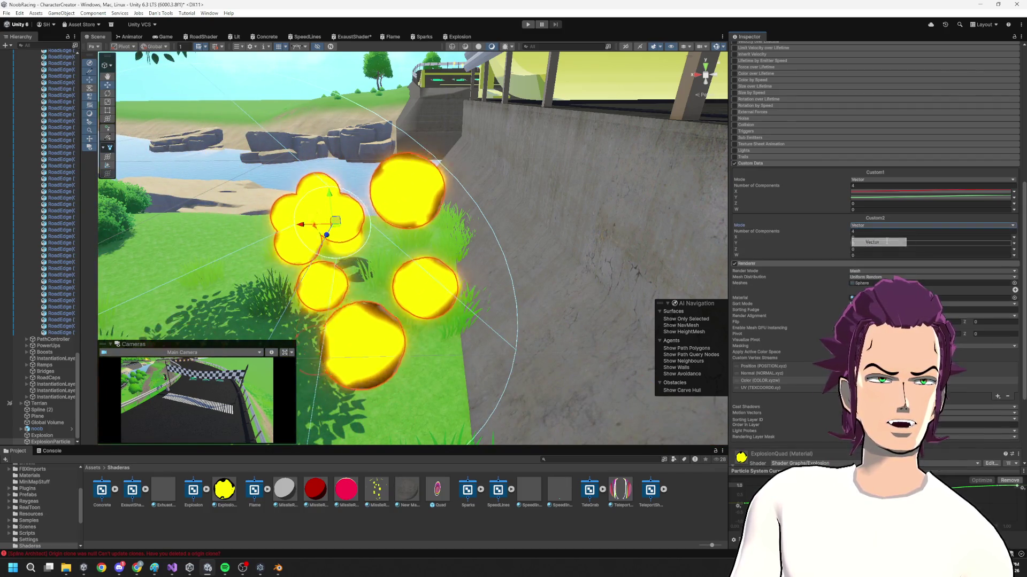
click(1013, 238)
click(957, 254)
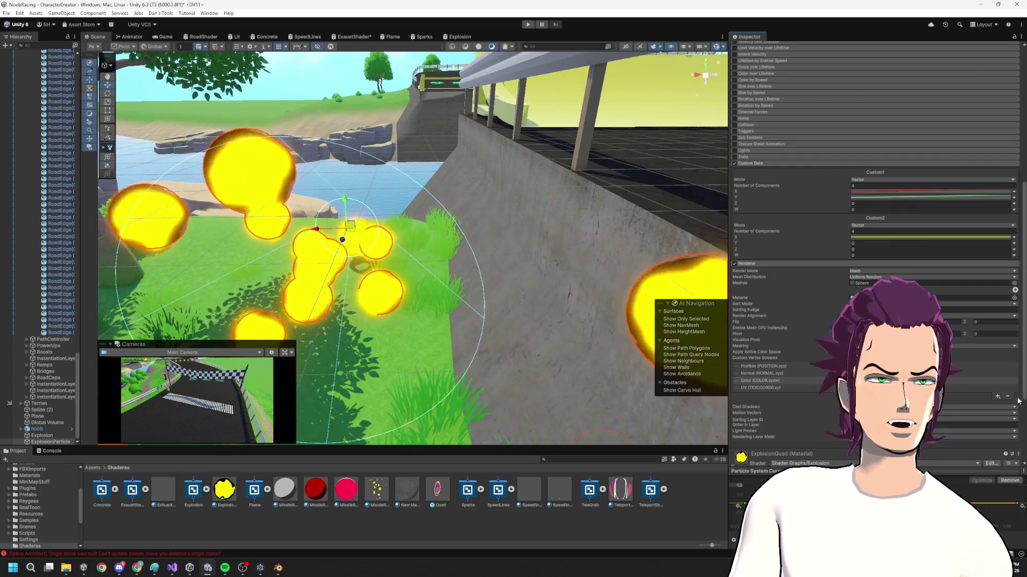
drag(1016, 503, 1019, 486)
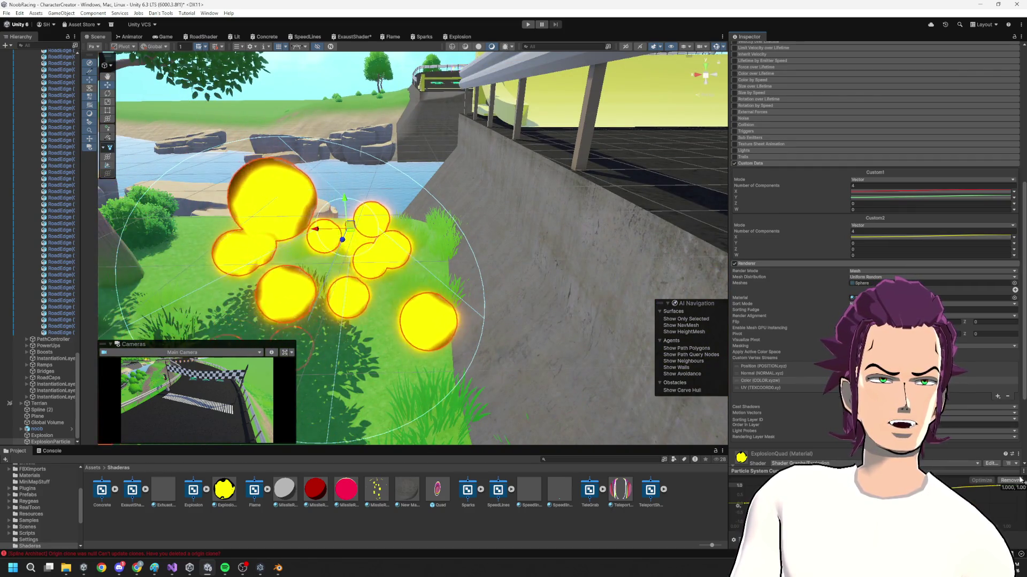
Step: Make Custom2's Y component a curve raised to 1.0
click(875, 244)
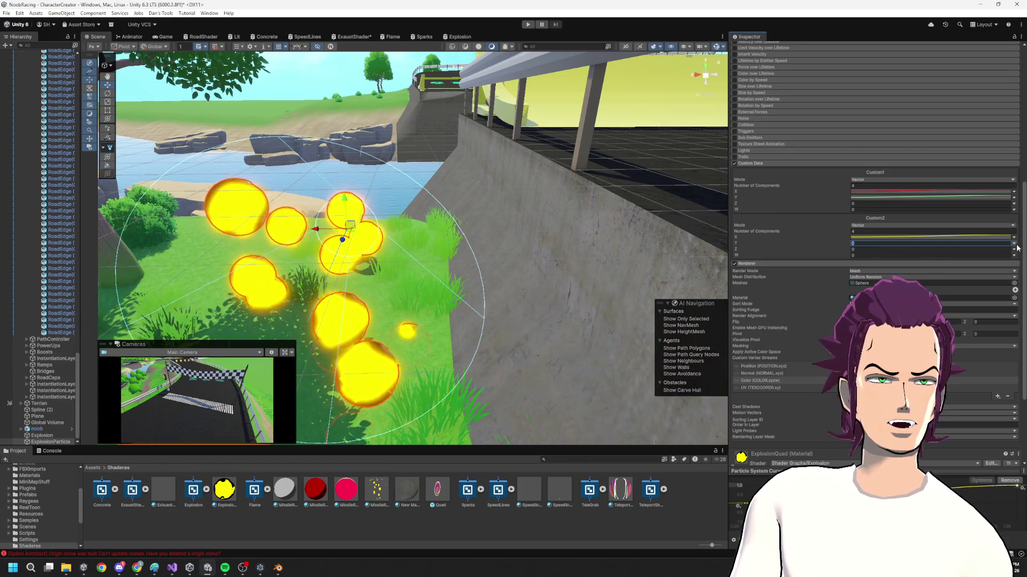
click(1013, 244)
click(951, 260)
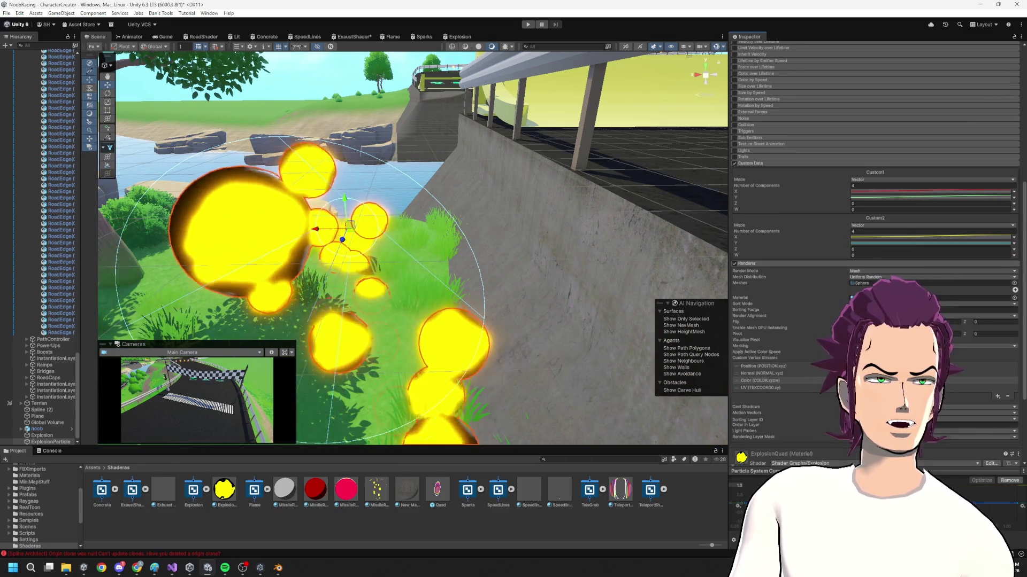
drag(1016, 504, 1020, 486)
drag(524, 257, 642, 264)
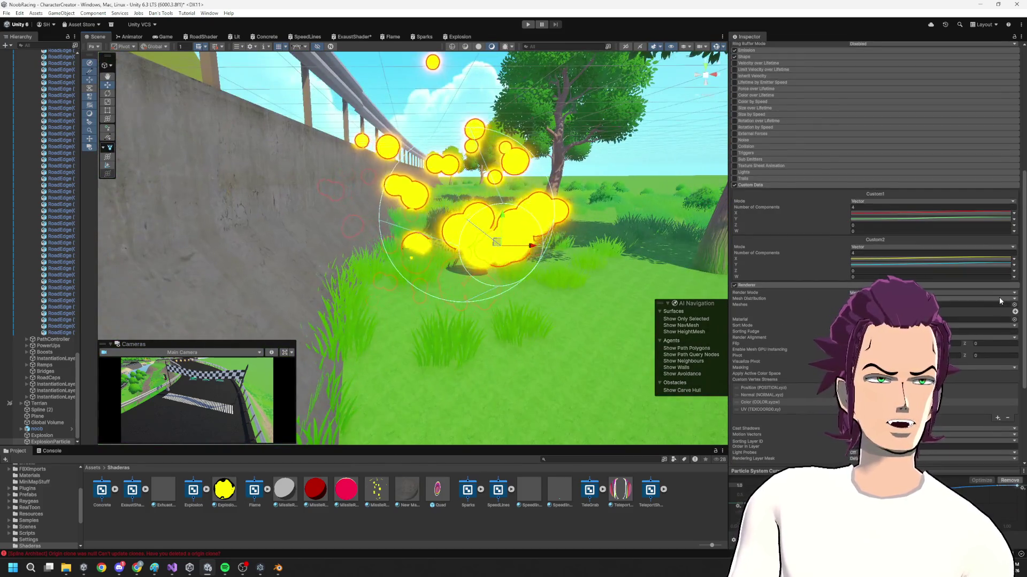
Step: Lock the ExplosionQuad material's SmoothStep (1) property, including in child materials
scroll(997, 294, down, 5)
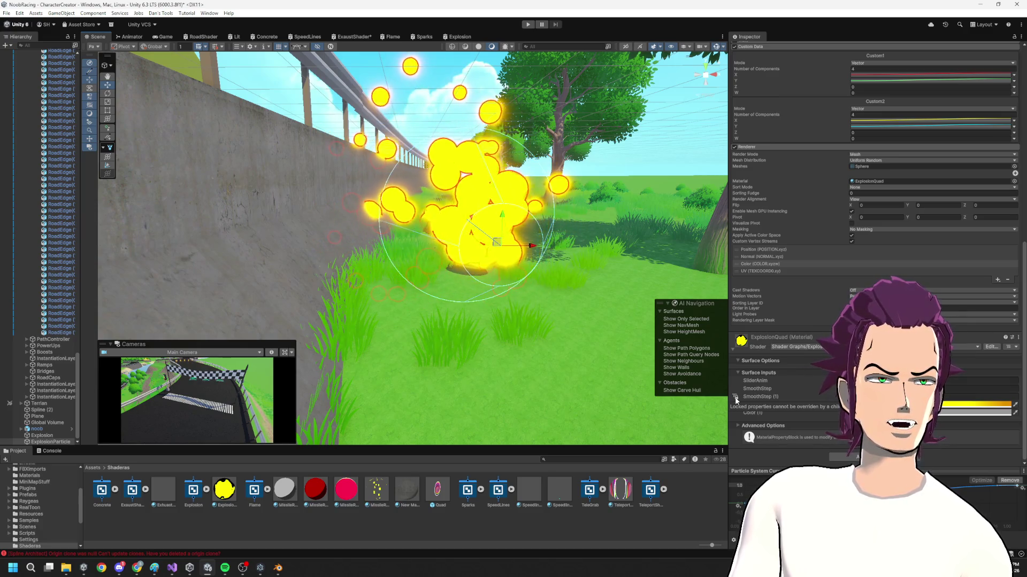
click(736, 398)
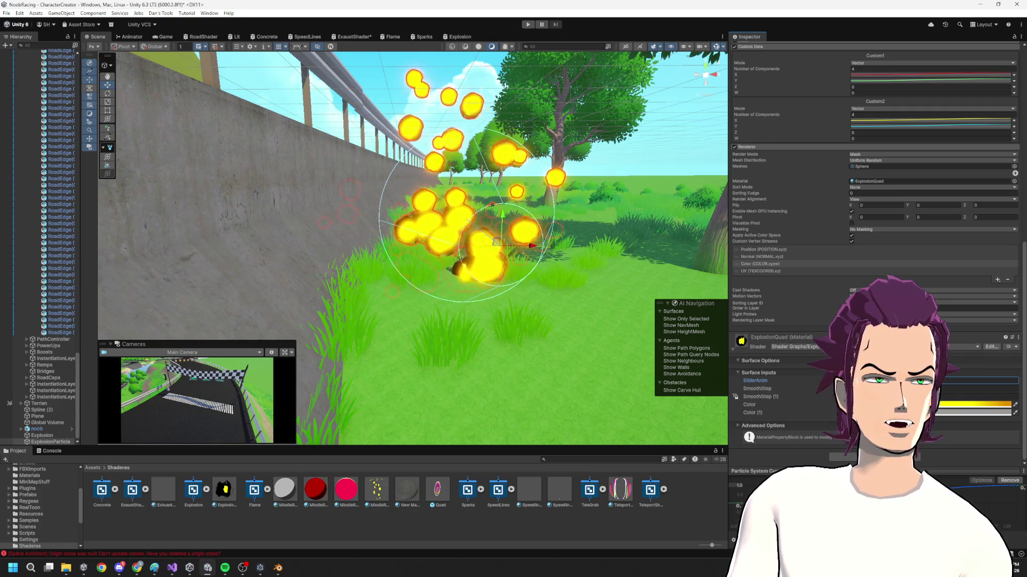
right_click(763, 383)
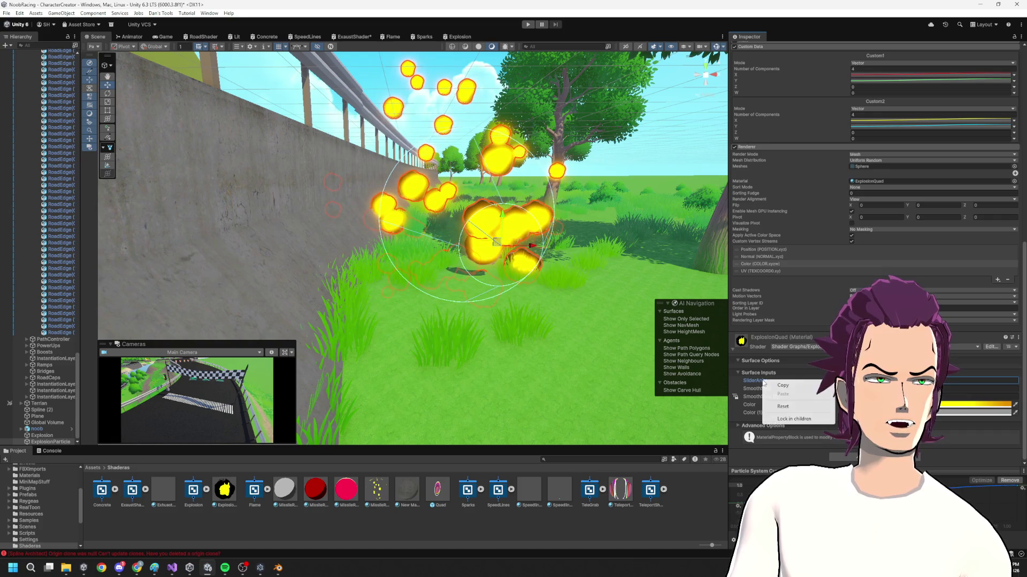
click(786, 407)
right_click(763, 397)
click(775, 434)
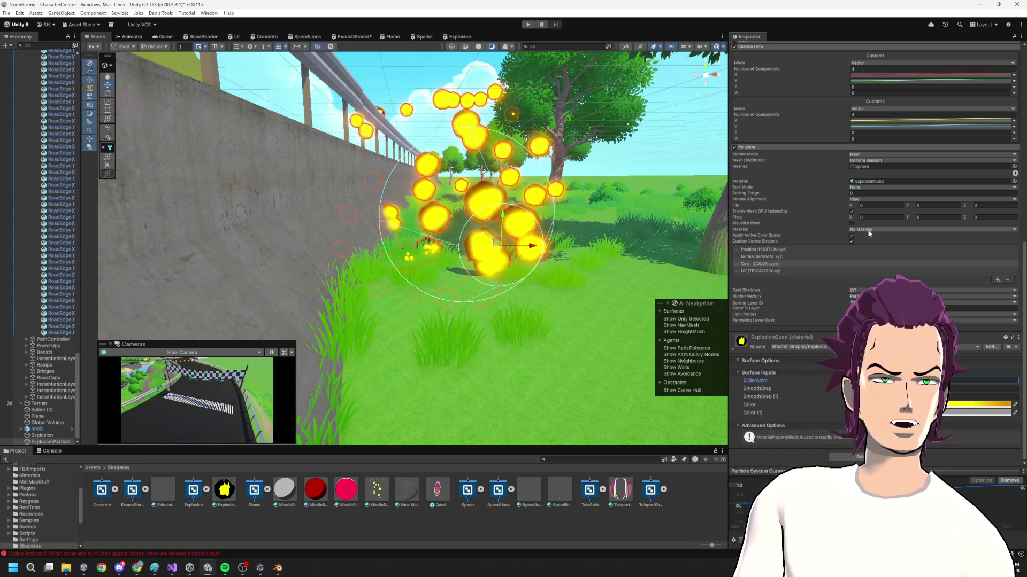
scroll(826, 267, up, 2)
Step: Browse the Custom Vertex Streams add list without adding a stream
click(768, 272)
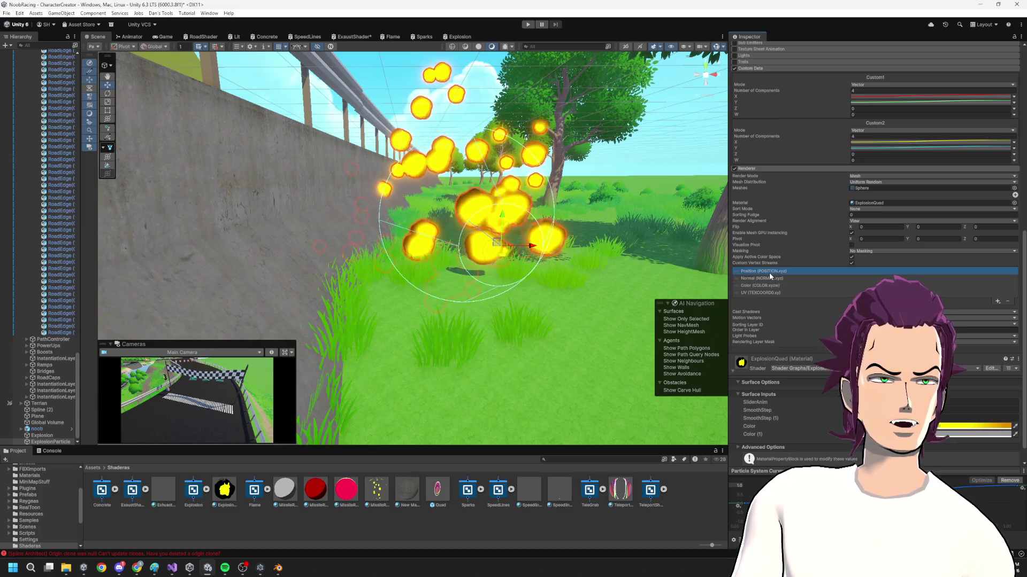
click(996, 302)
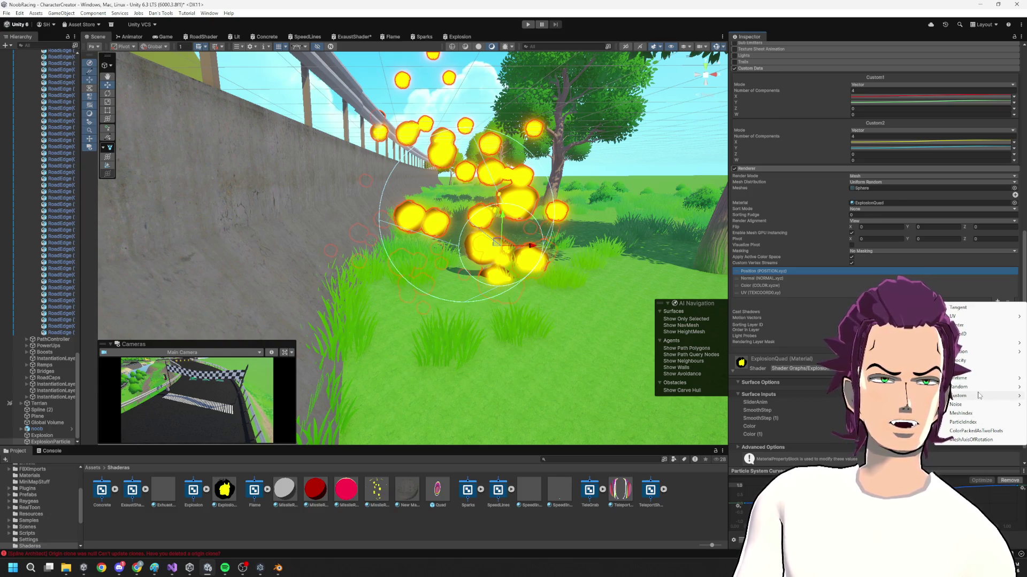
click(795, 308)
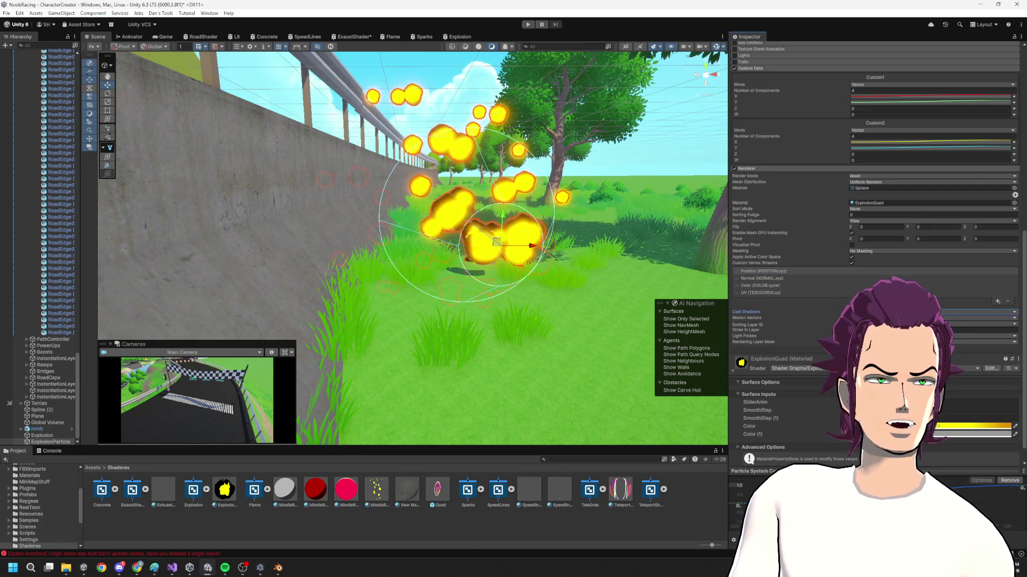
Step: Raise Custom1 Z to test larger particles, then reset it to 0
scroll(863, 280, up, 3)
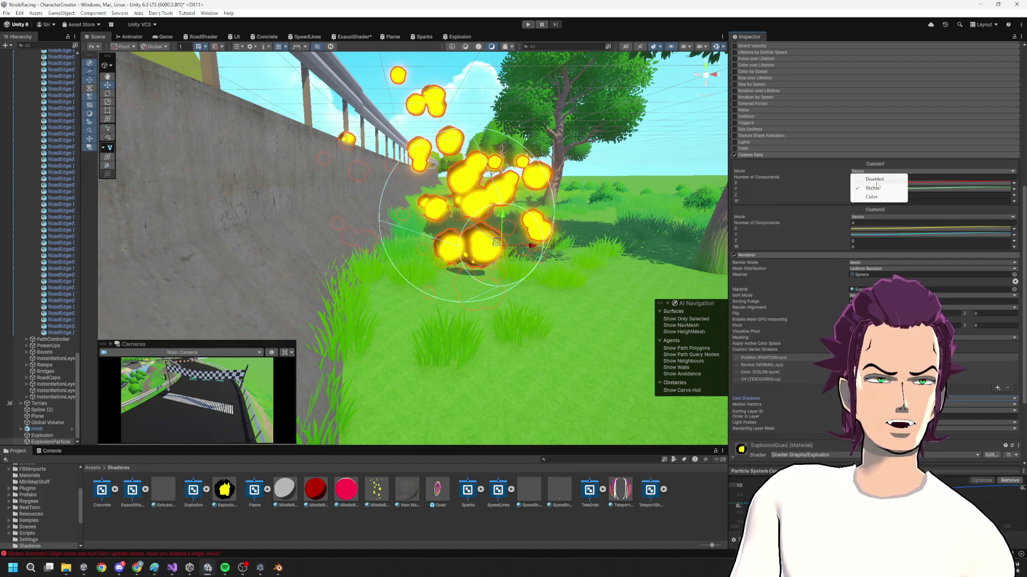
click(764, 194)
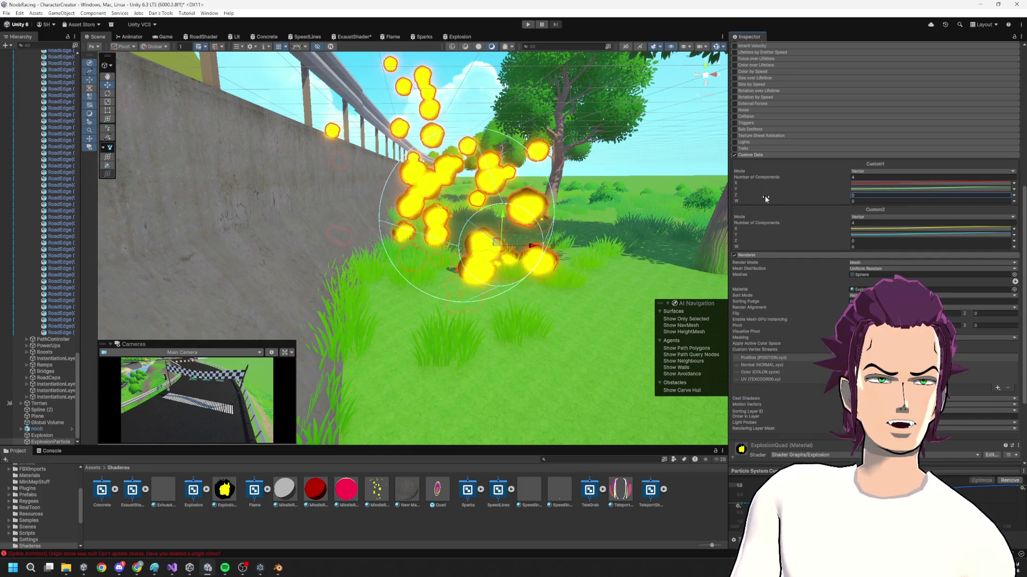
click(890, 195)
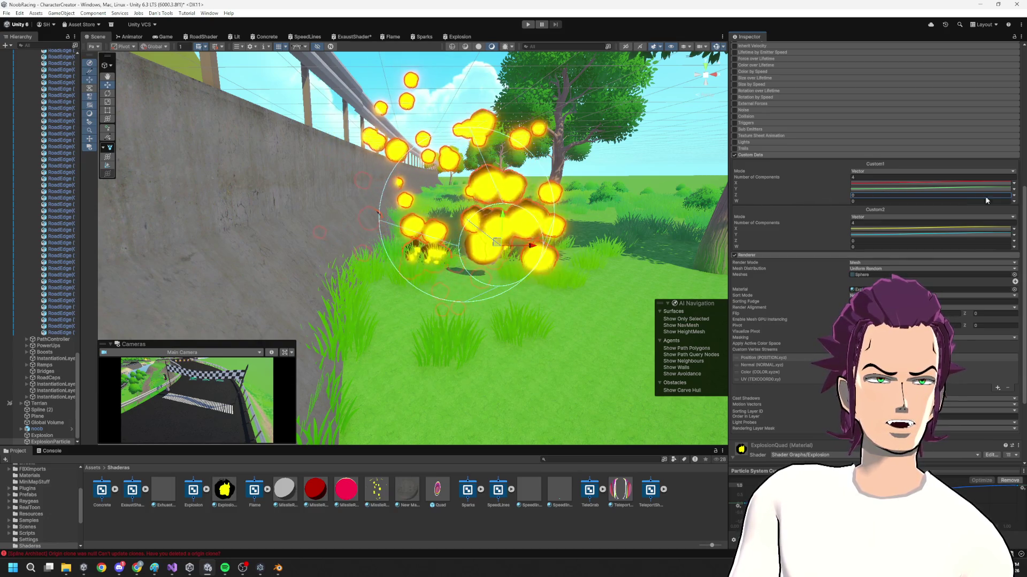
mouse_move(847, 195)
mouse_down()
mouse_move(880, 194)
mouse_move(791, 197)
mouse_move(856, 205)
mouse_up()
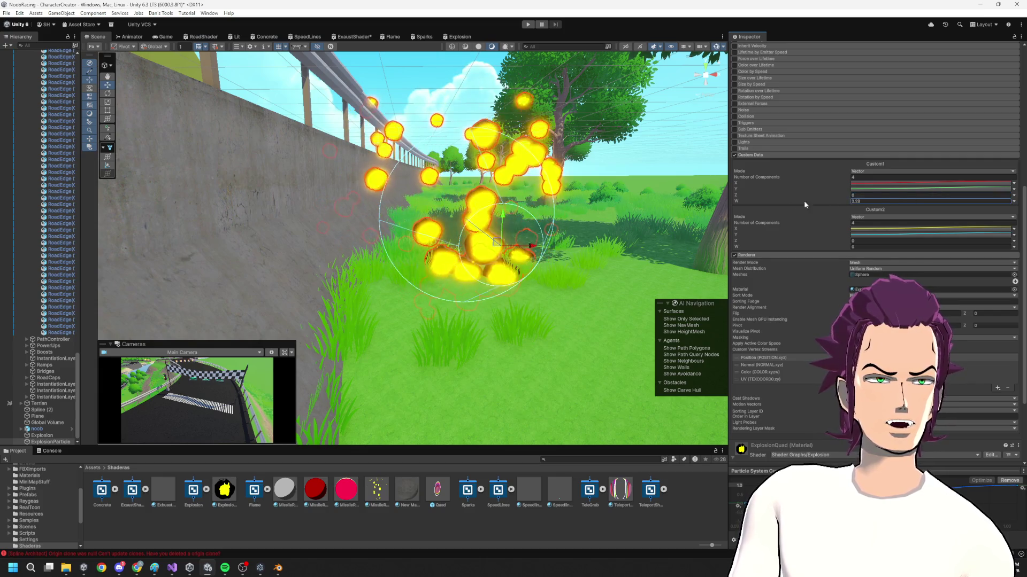
double_click(878, 196)
text(0)
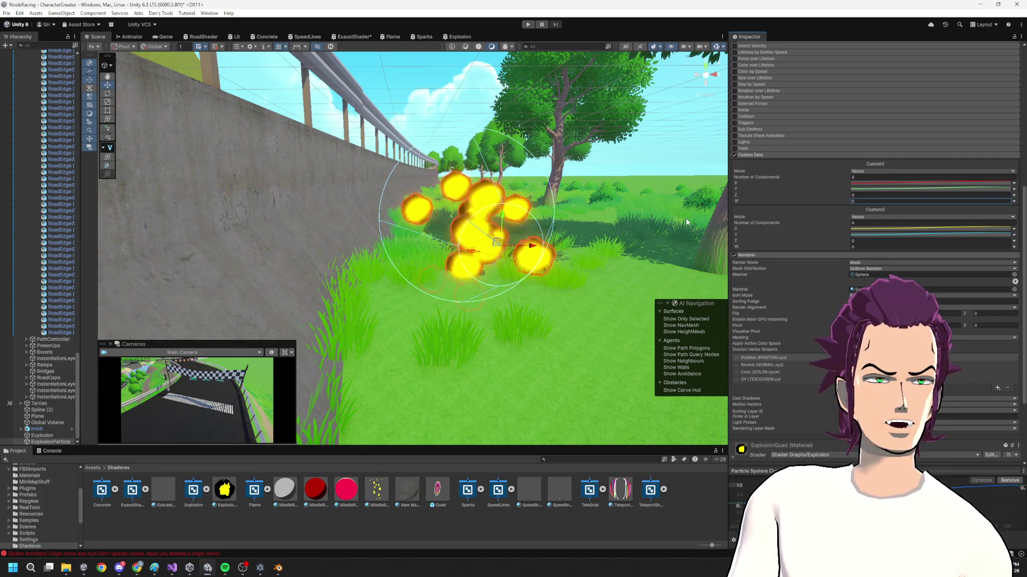
Step: Inspect the Normal, Color and UV vertex streams, then go to the browser's Blender image tab
drag(720, 241, 583, 244)
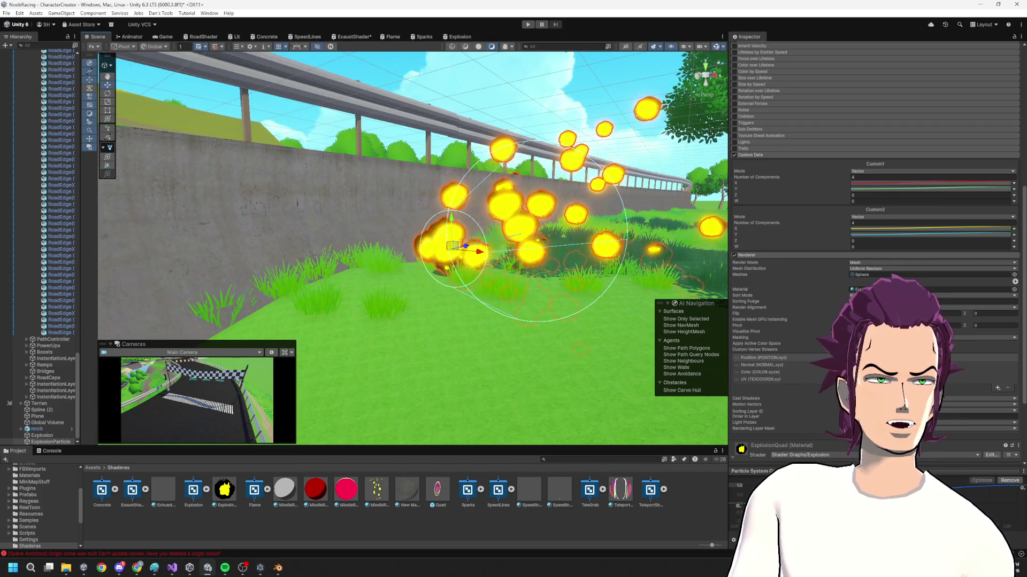
click(772, 366)
click(798, 371)
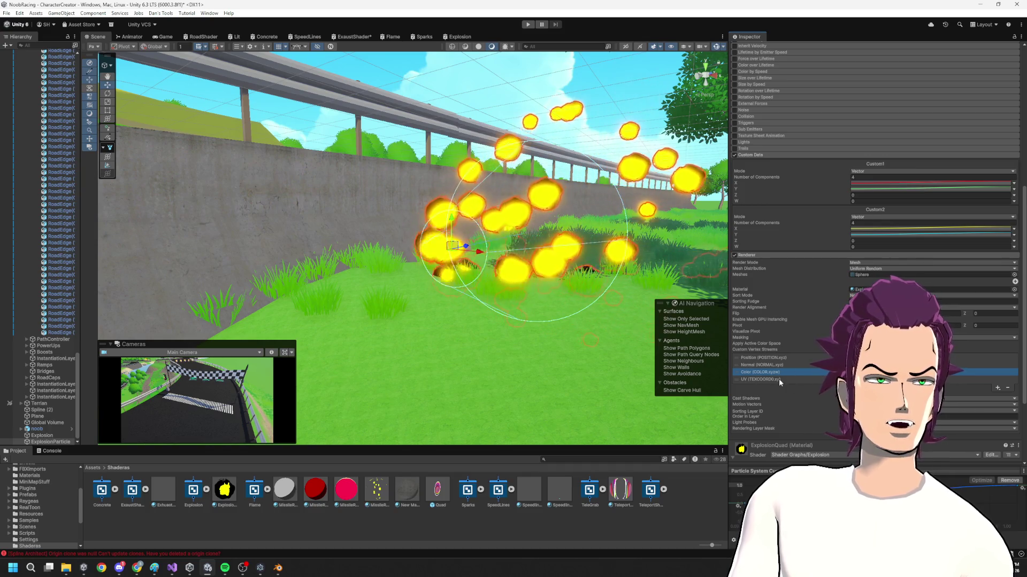
click(778, 377)
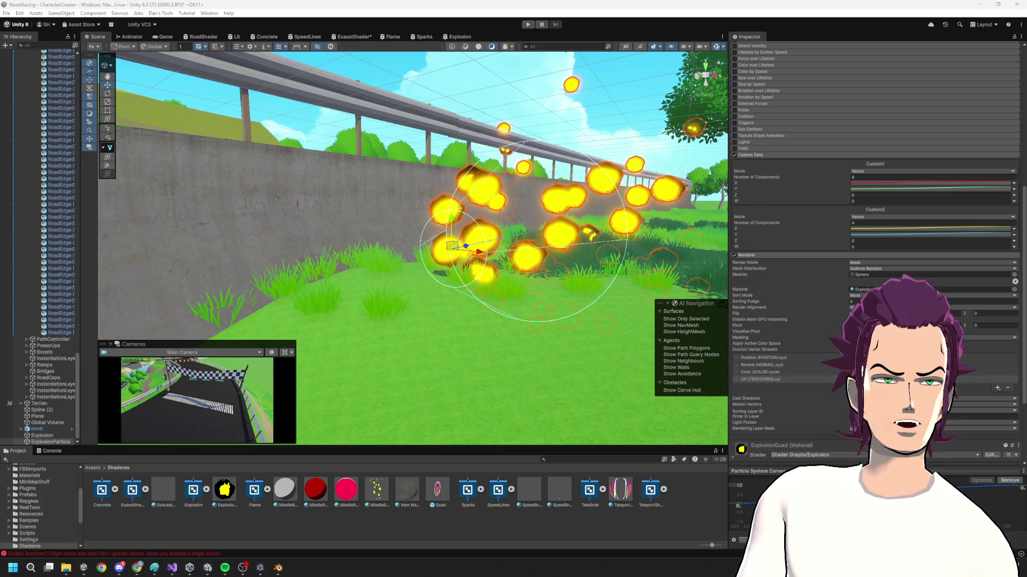
key(alt+Tab)
click(234, 8)
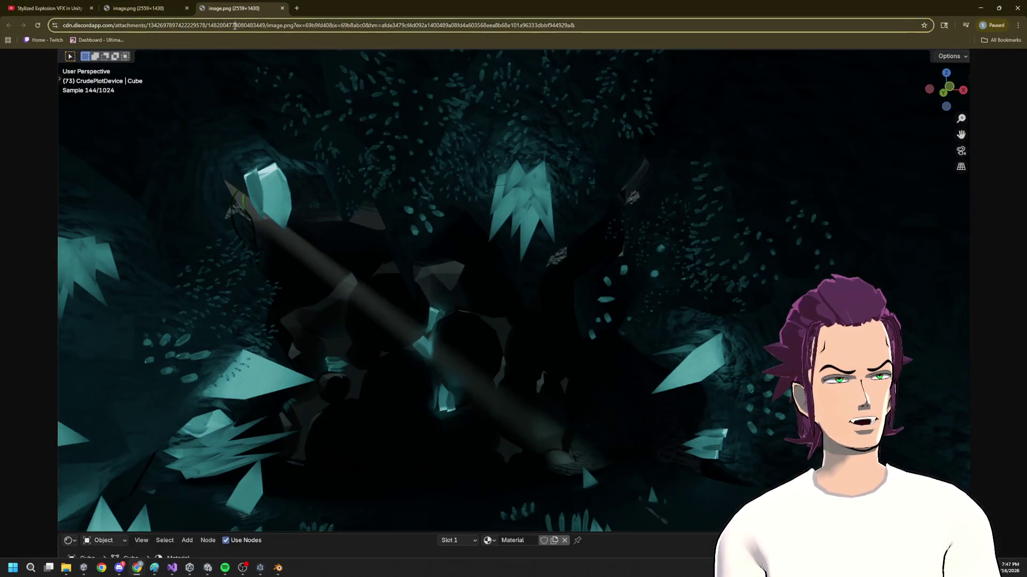
Step: Google 'unity particle control material values', expand the AI Overview, and return to Unity
click(234, 25)
text(unity )
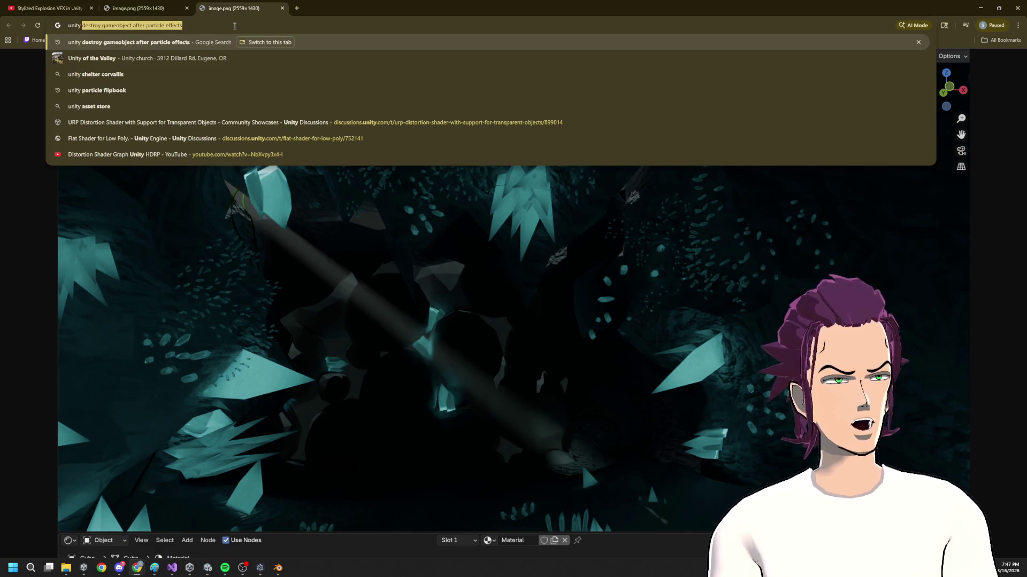
text(partoi)
key(BackSpace)
key(BackSpace)
text(icle control )
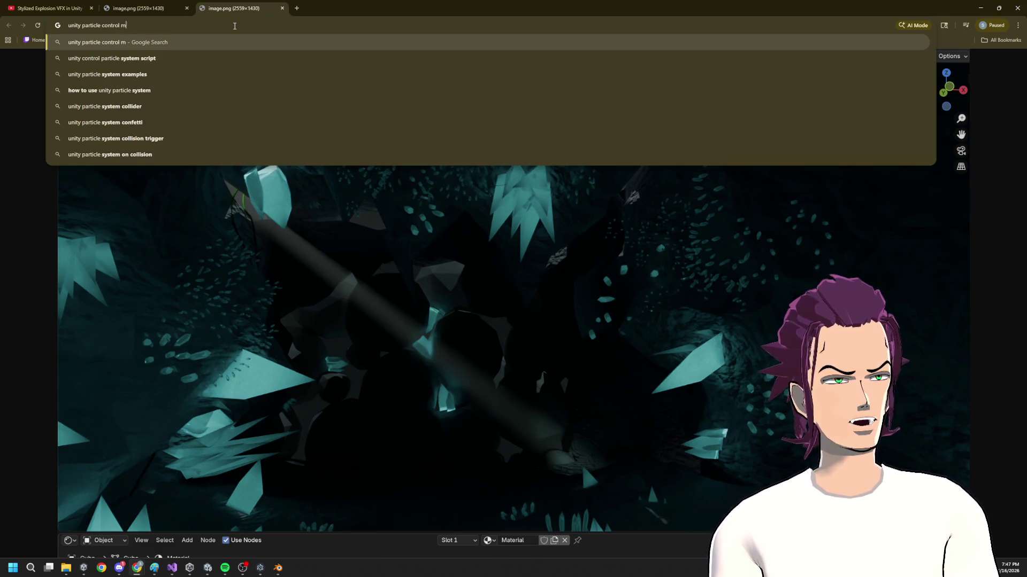
text(material)
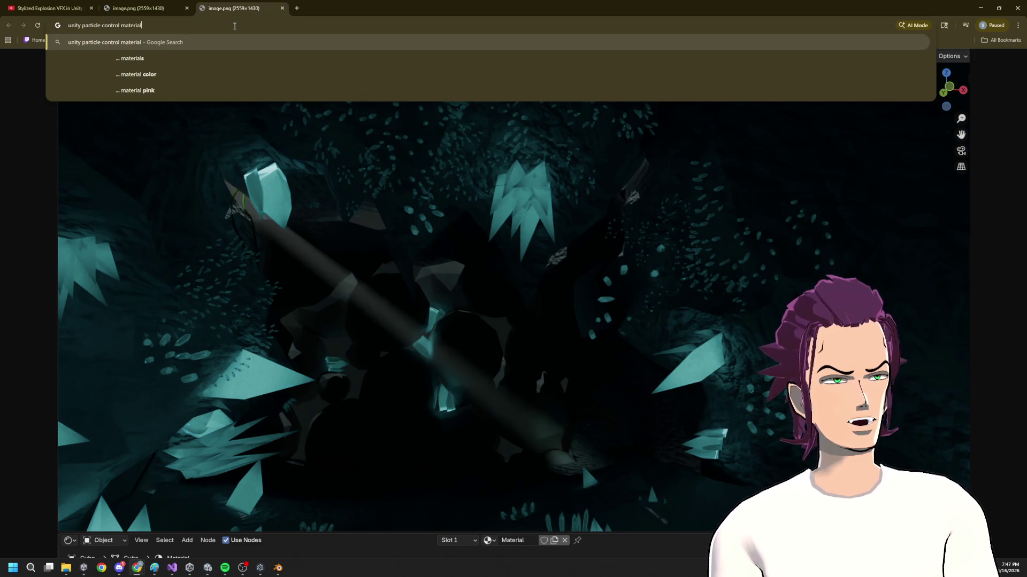
text( values)
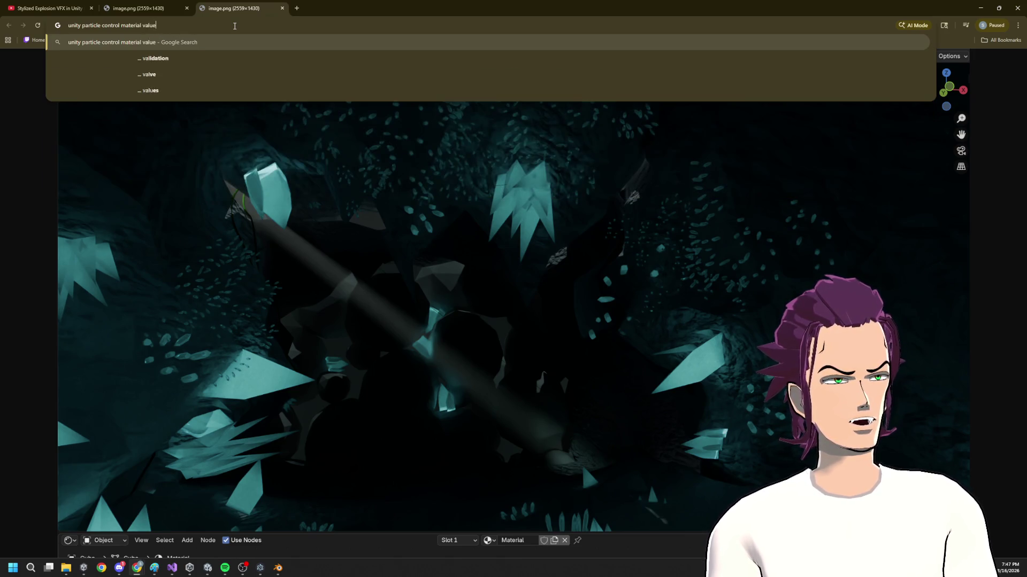
key(Return)
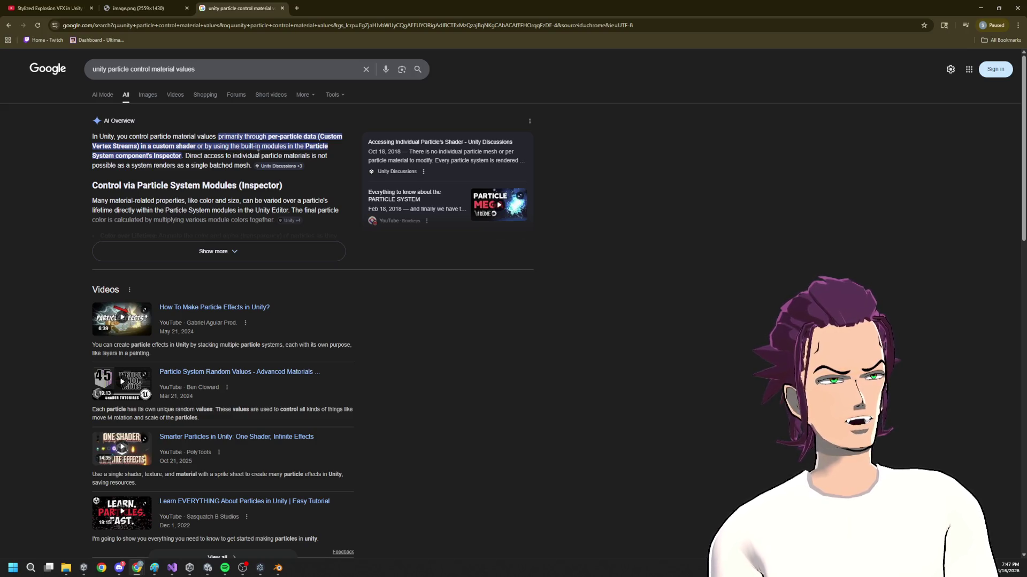
mouse_move(274, 167)
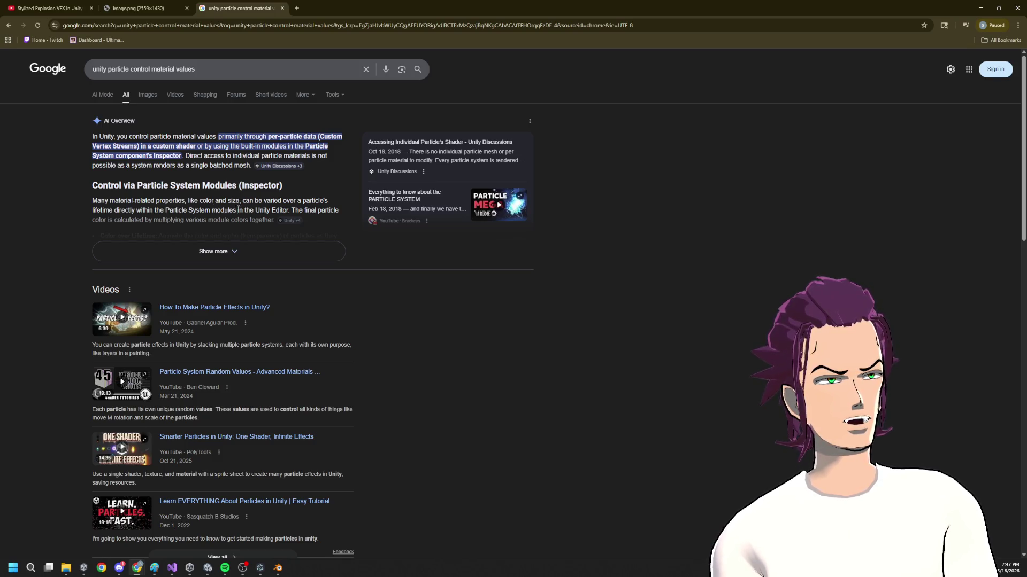
click(310, 260)
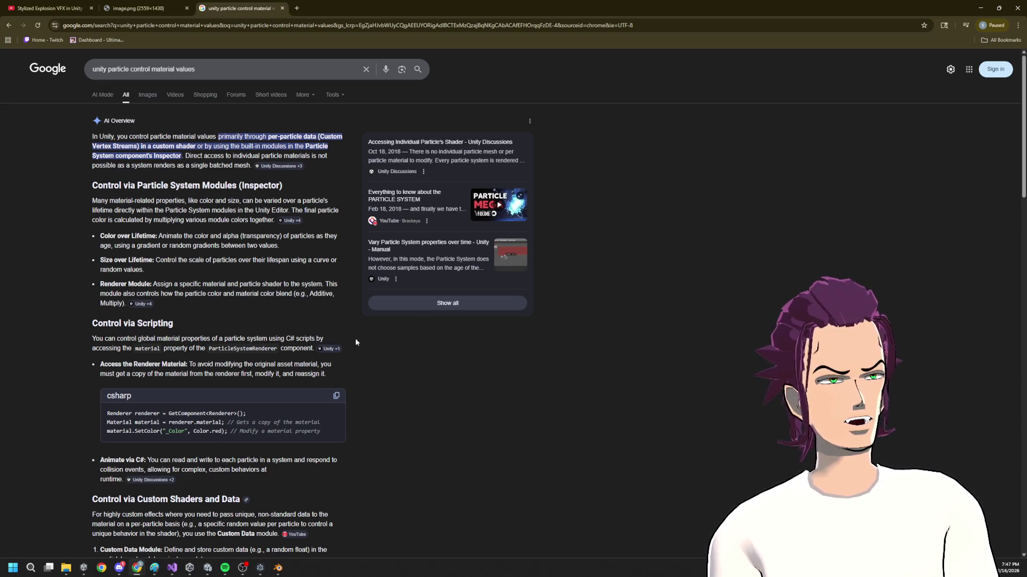
key(alt+Tab)
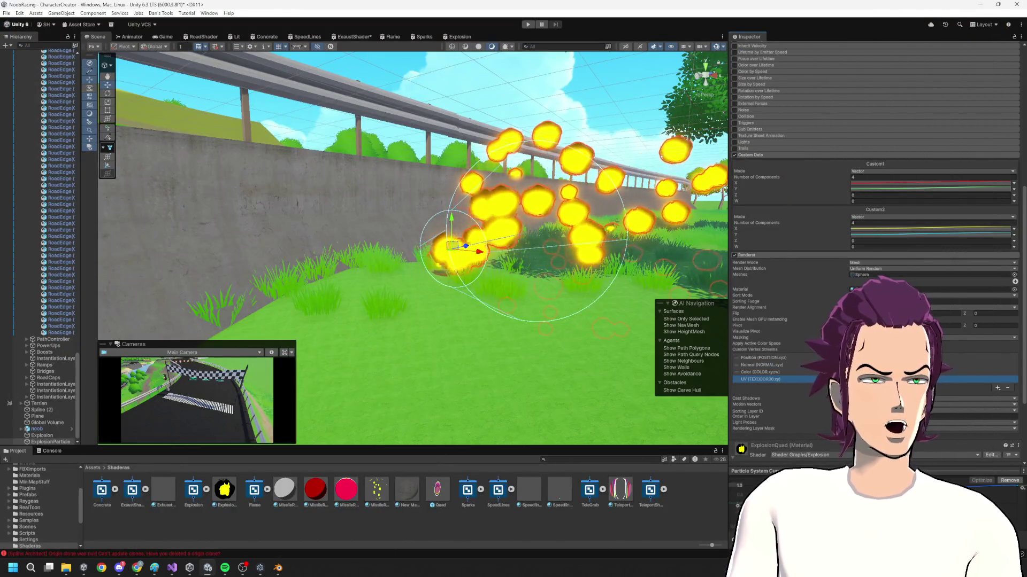
Step: Add a Custom1.x (TEXCOORD0.z) vertex stream and move it above Position
scroll(793, 300, down, 3)
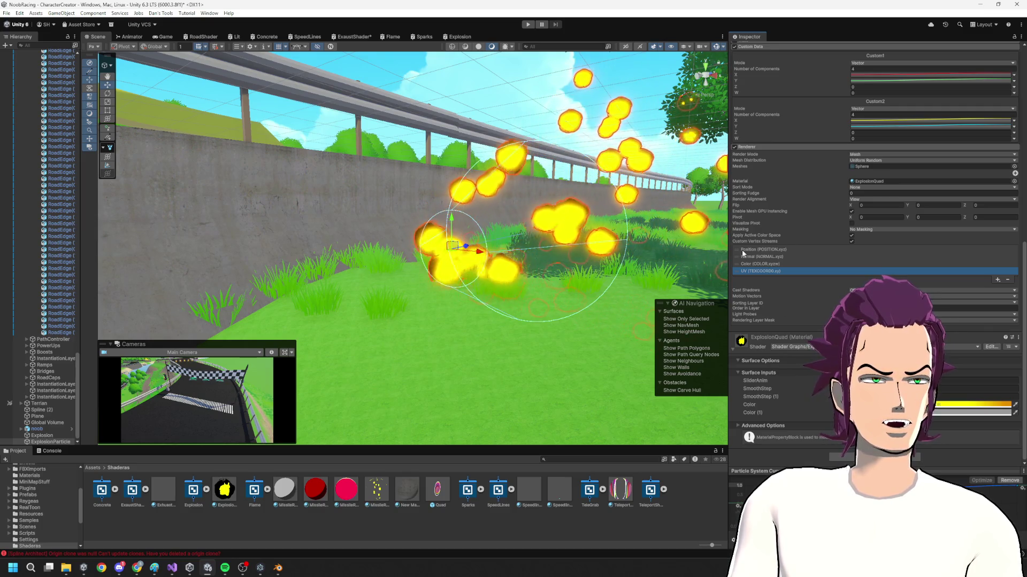
click(770, 249)
click(995, 280)
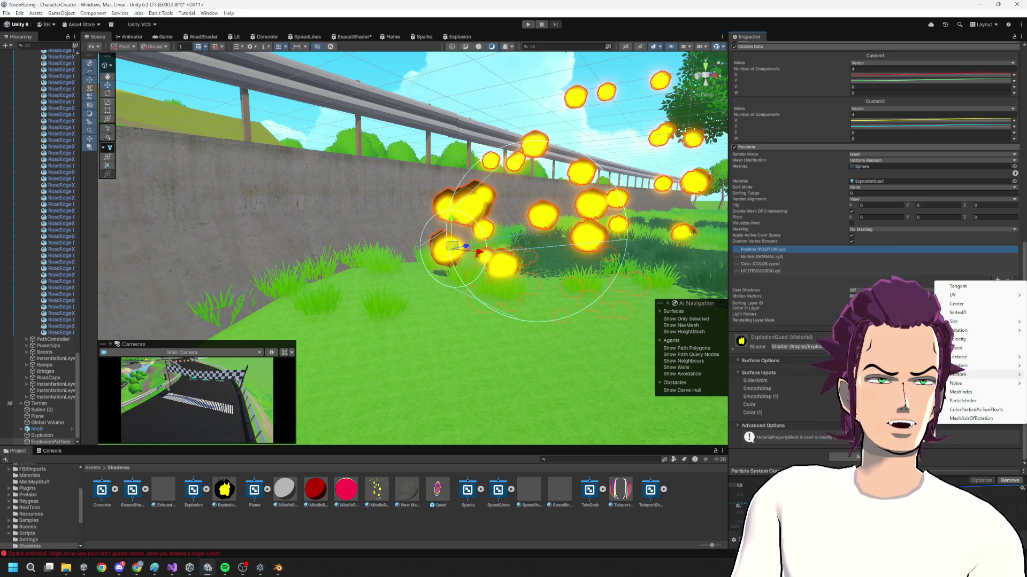
click(888, 374)
drag(742, 252, 749, 249)
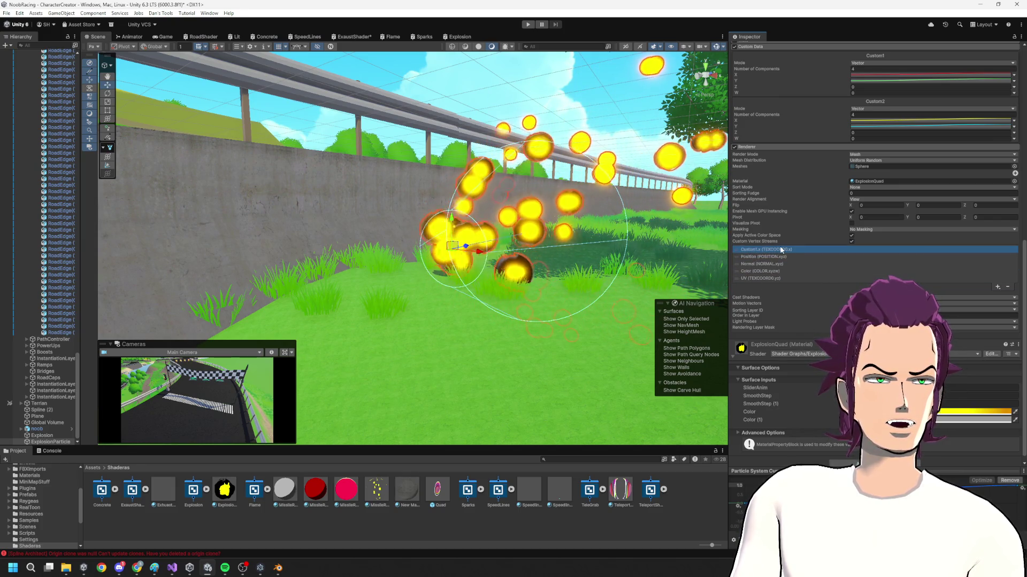
scroll(511, 249, up, 2)
mouse_move(512, 250)
mouse_down()
mouse_move(537, 260)
mouse_move(495, 232)
mouse_move(516, 218)
mouse_move(522, 189)
mouse_up()
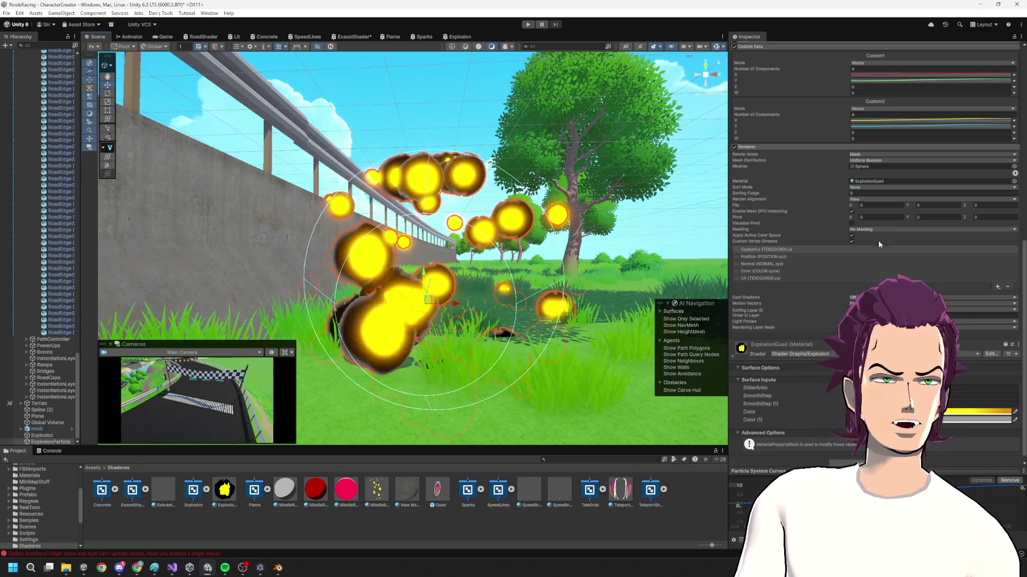
Step: Display the Custom1 X curve in Particle System Curves and inspect its values
click(864, 76)
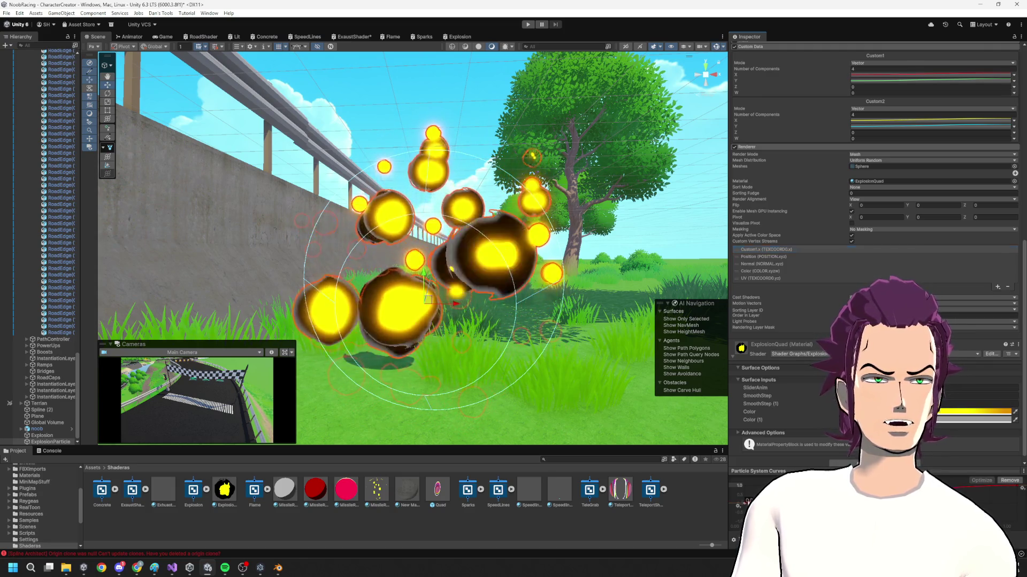
click(752, 472)
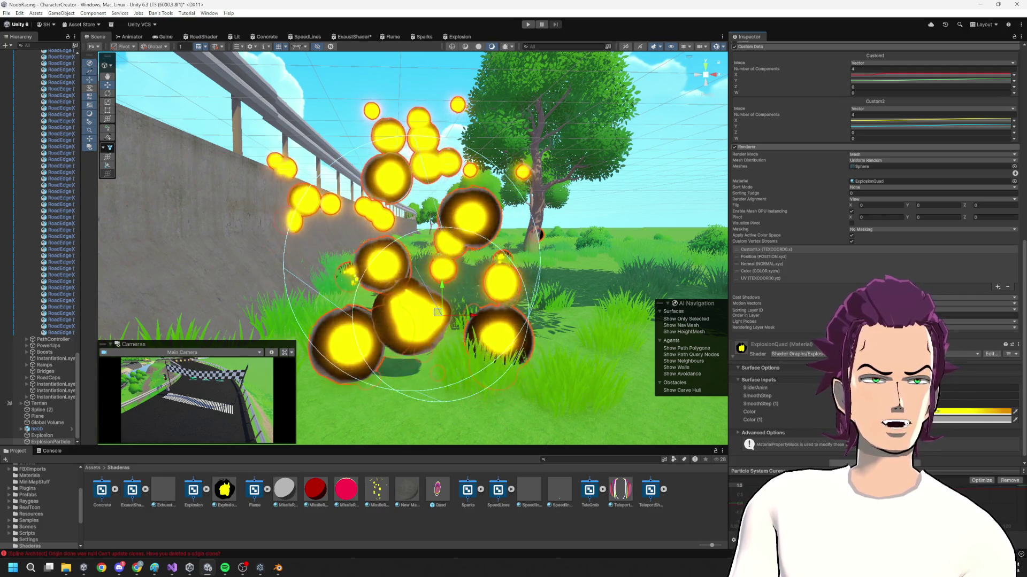
mouse_move(481, 230)
mouse_down()
mouse_move(489, 310)
mouse_move(491, 265)
mouse_move(607, 281)
mouse_move(590, 279)
mouse_up()
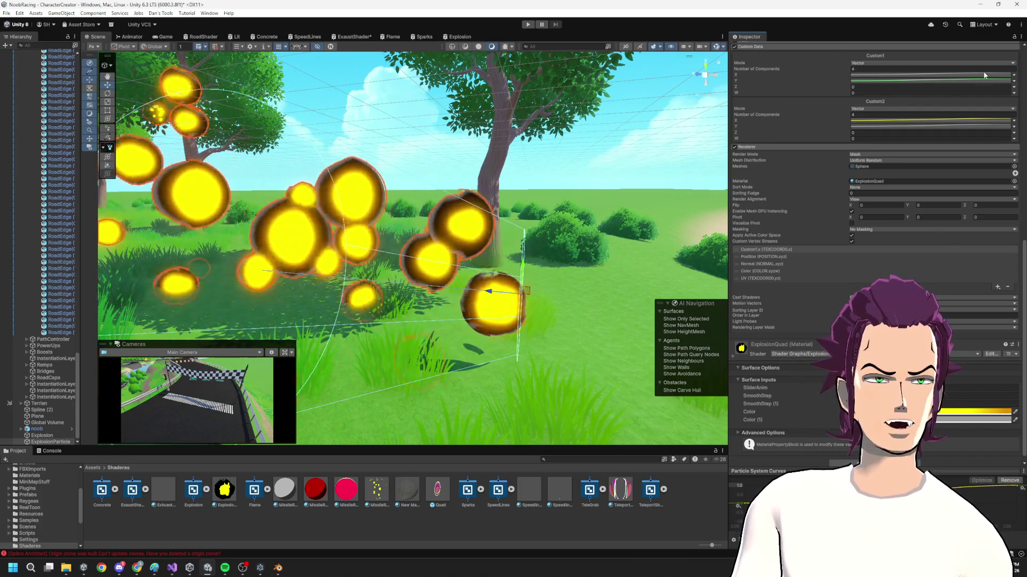
Step: Switch Custom1 X to Constant and scrub its value down, then up, to alter the particles' dark edges
click(1013, 75)
click(877, 81)
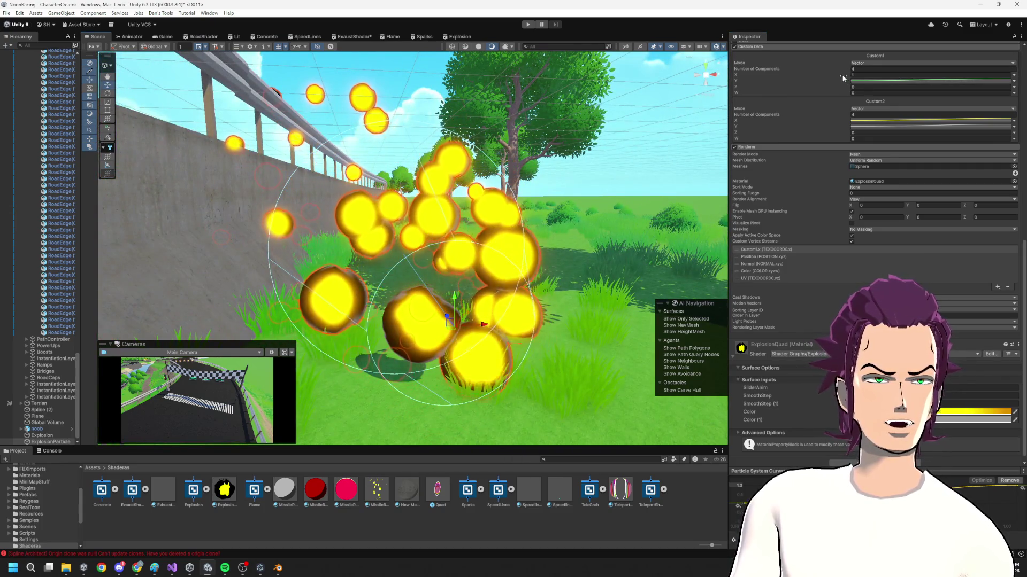
drag(853, 76, 797, 79)
mouse_move(704, 84)
mouse_down()
mouse_move(916, 81)
mouse_move(115, 116)
mouse_move(703, 190)
mouse_move(249, 167)
mouse_up()
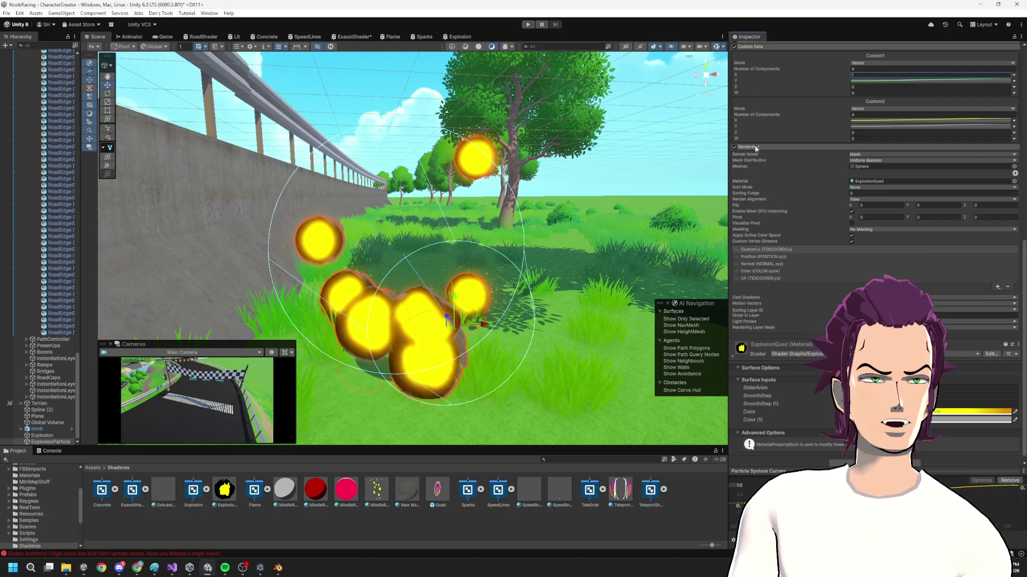
scroll(790, 428, down, 1)
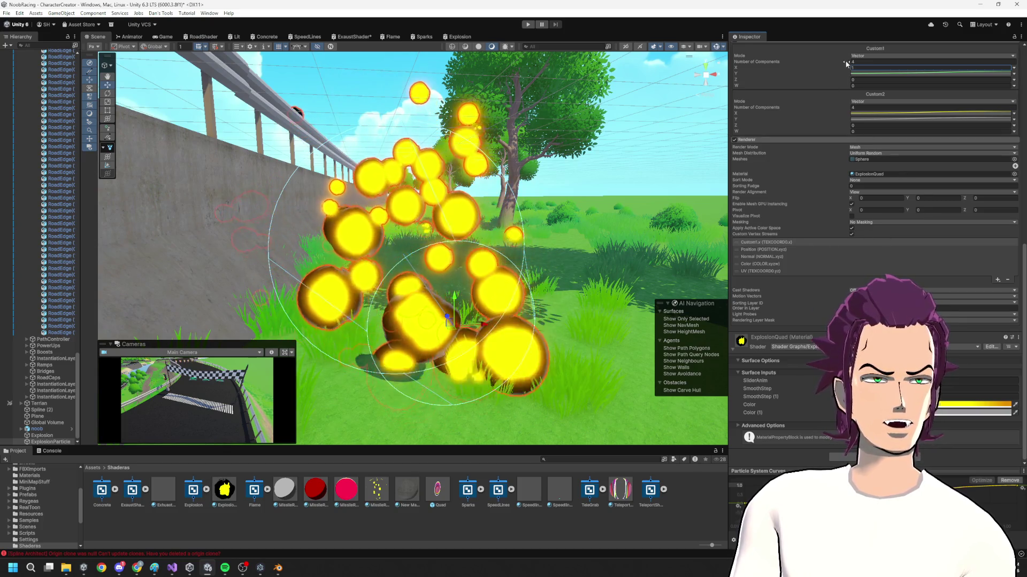
Step: Reduce Custom1's Number of Components to 1
scroll(843, 61, up, 1)
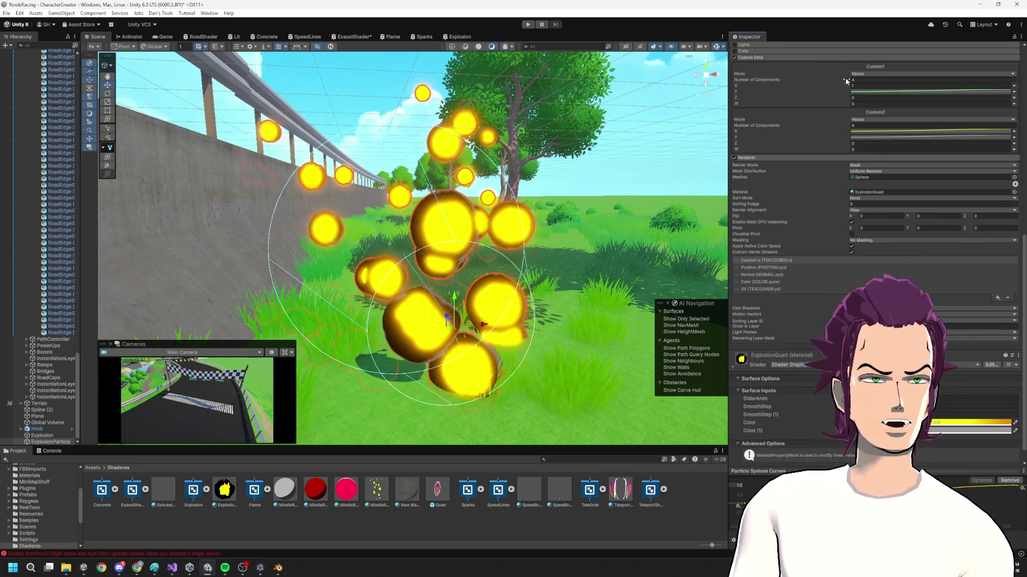
click(848, 79)
text(3)
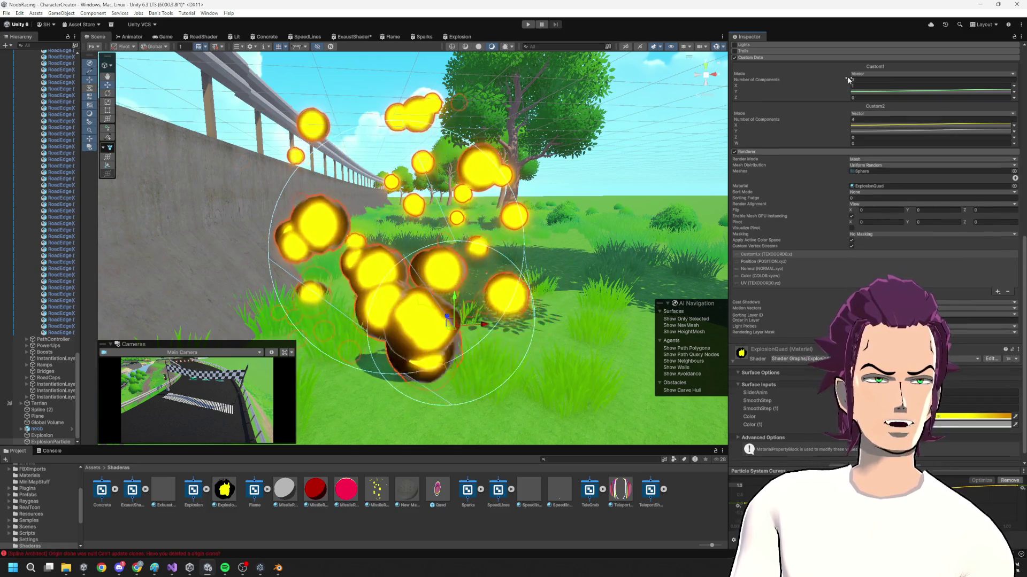
click(853, 73)
click(810, 76)
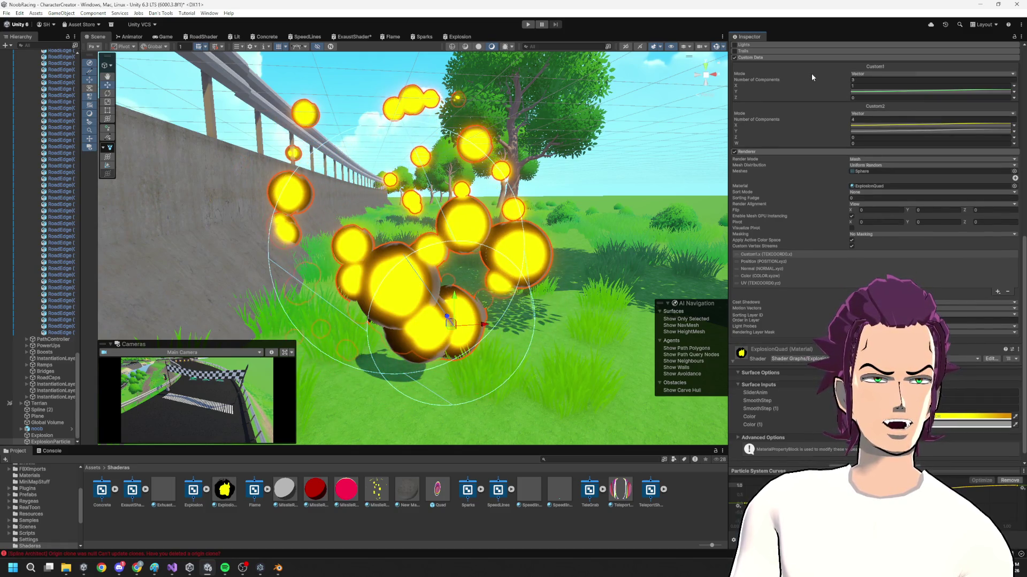
click(851, 79)
text(1)
click(855, 86)
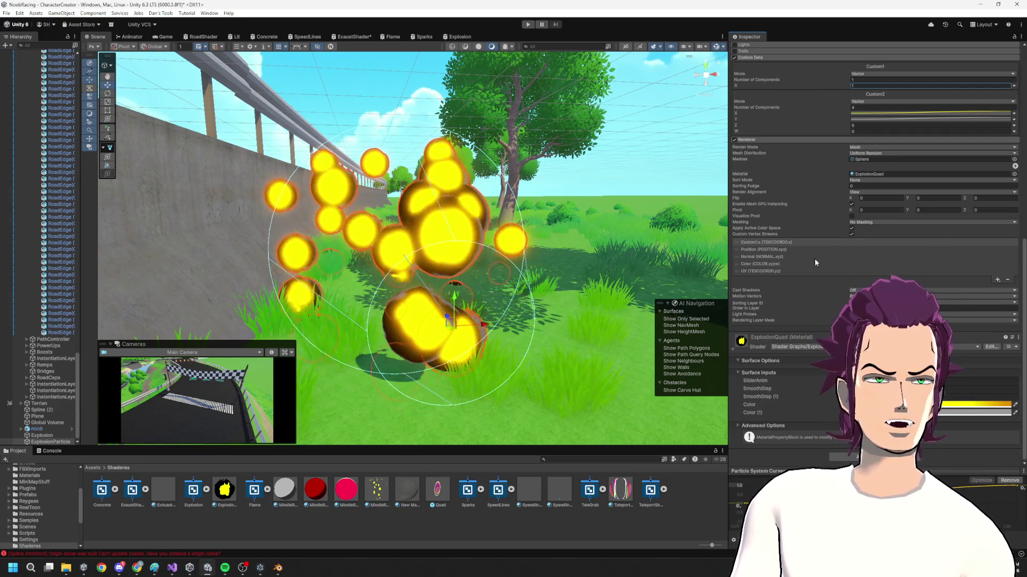
Step: Select the Normal vertex stream and browse the list of streams to add without adding any
click(738, 258)
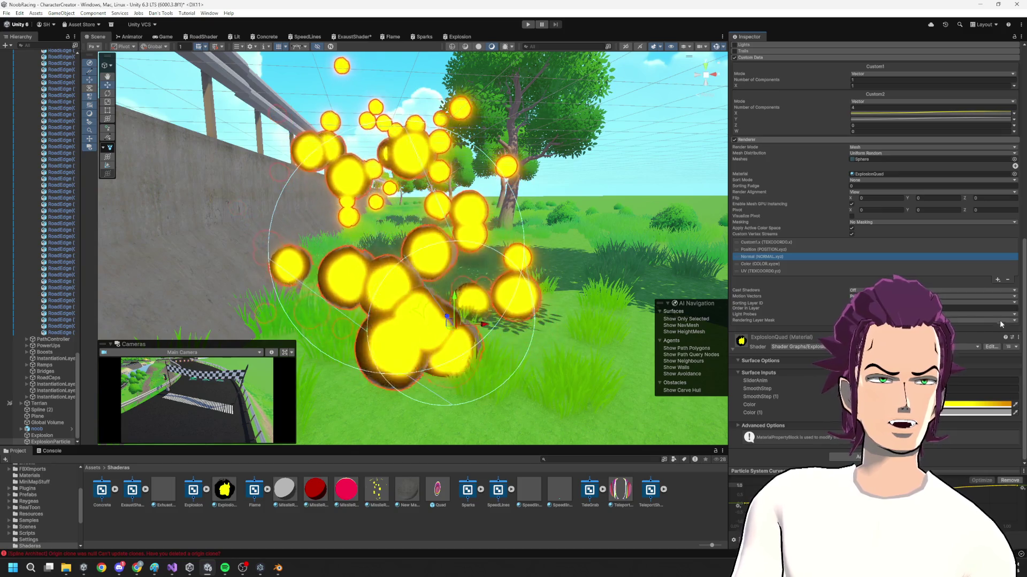
click(997, 280)
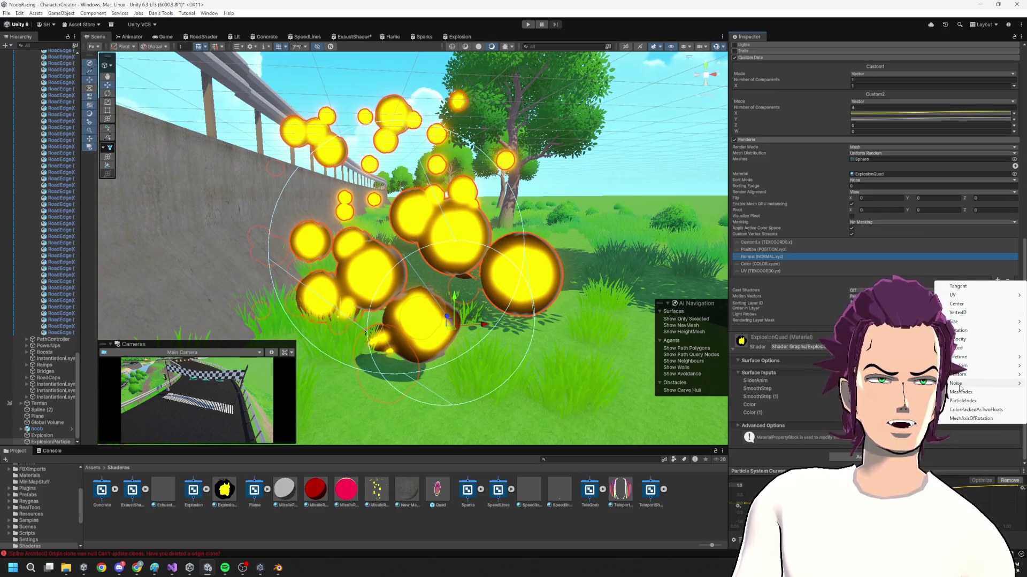
click(787, 383)
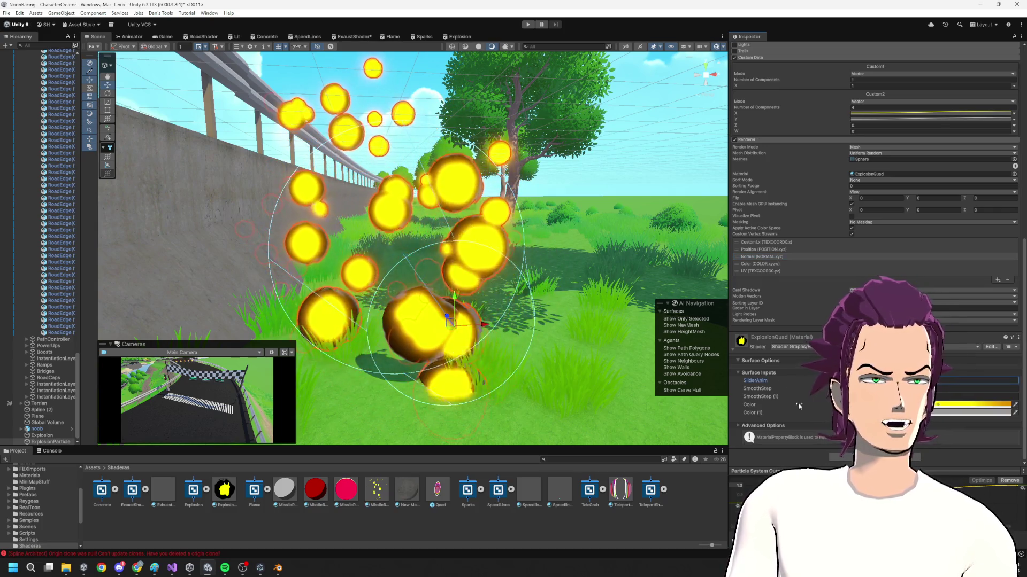
Step: Bring Chrome forward on the Stylized Explosion VFX tutorial tab
click(172, 568)
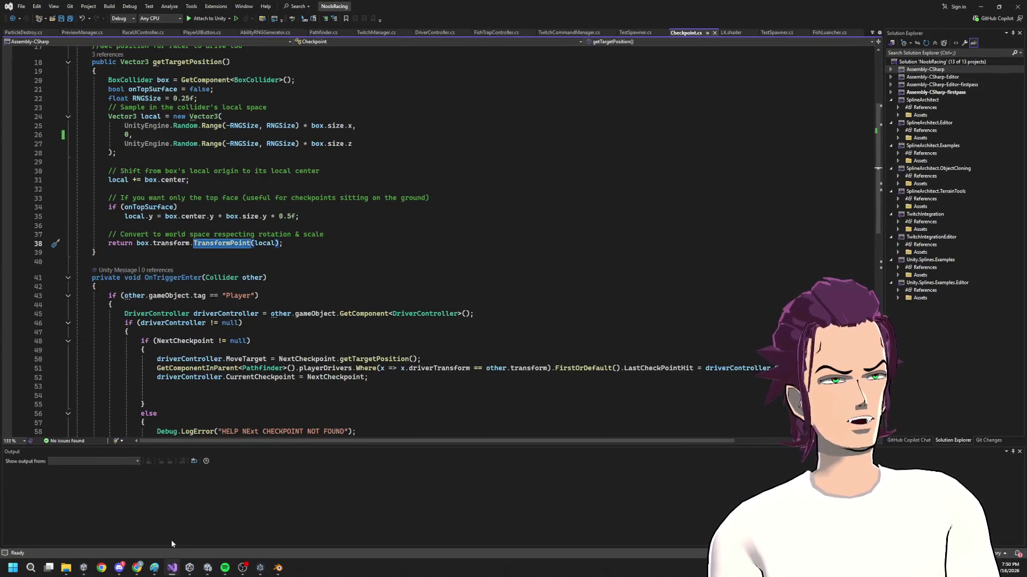
click(190, 568)
mouse_move(137, 568)
mouse_move(224, 522)
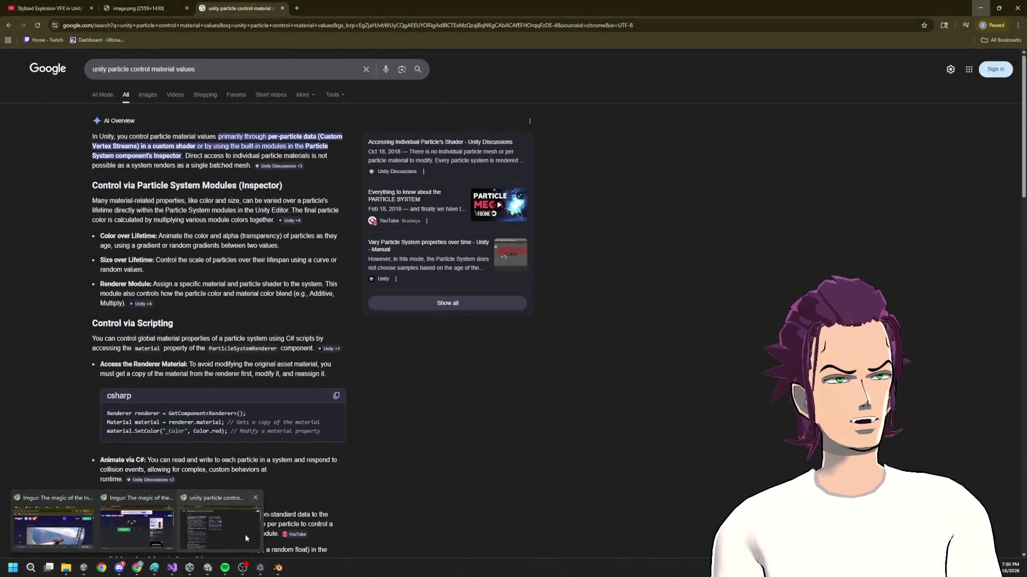
click(245, 534)
click(46, 8)
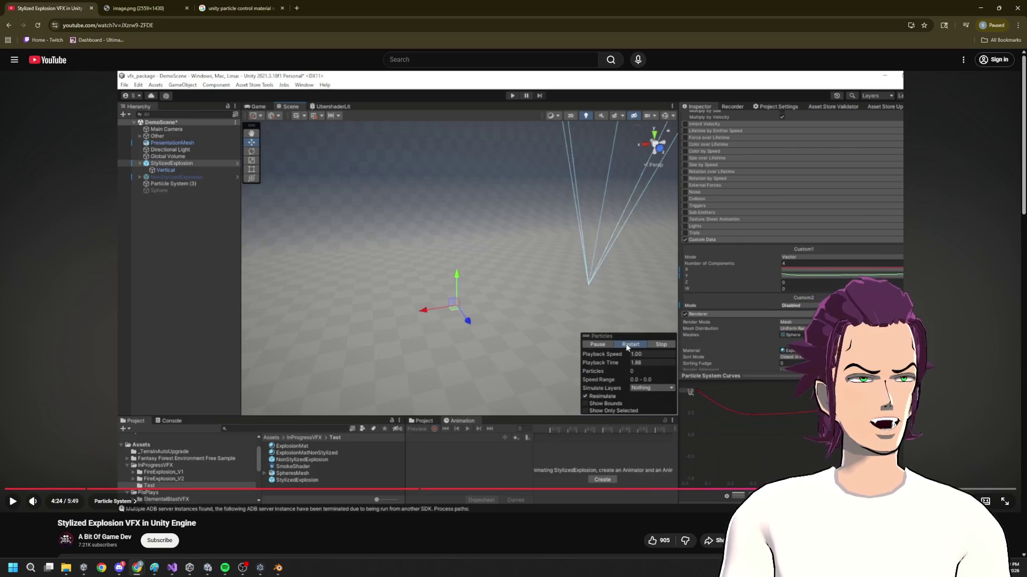
Step: Replay the tutorial's vertex stream setup from 3:56 to about 4:21, then return to Unity
click(712, 490)
click(691, 490)
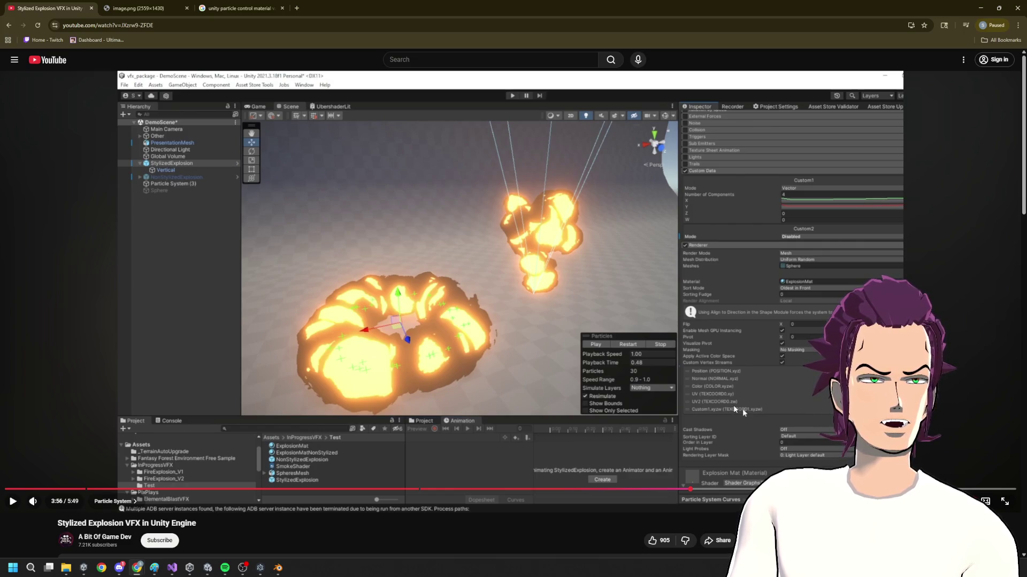
click(731, 415)
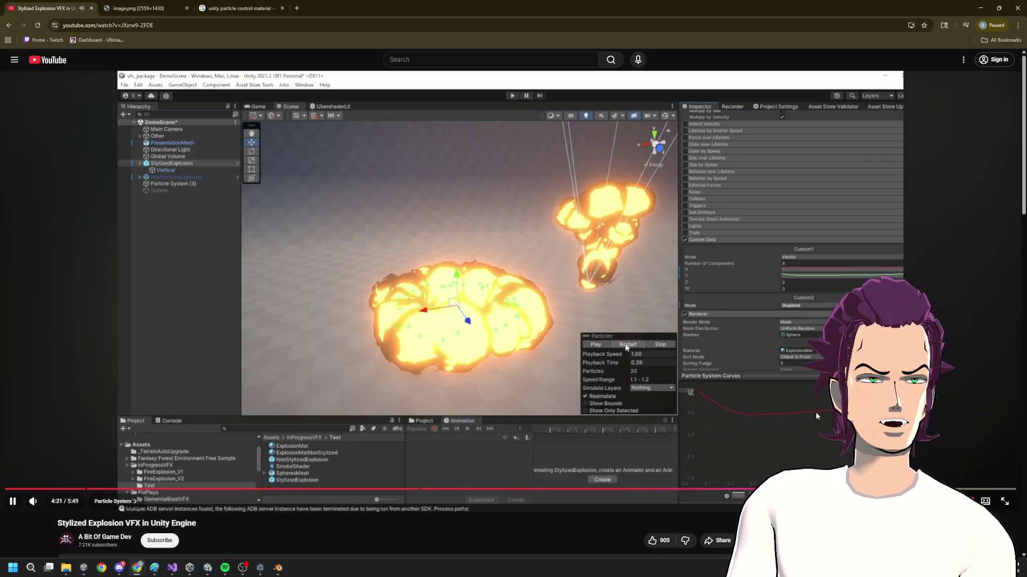
click(762, 380)
key(alt+Tab)
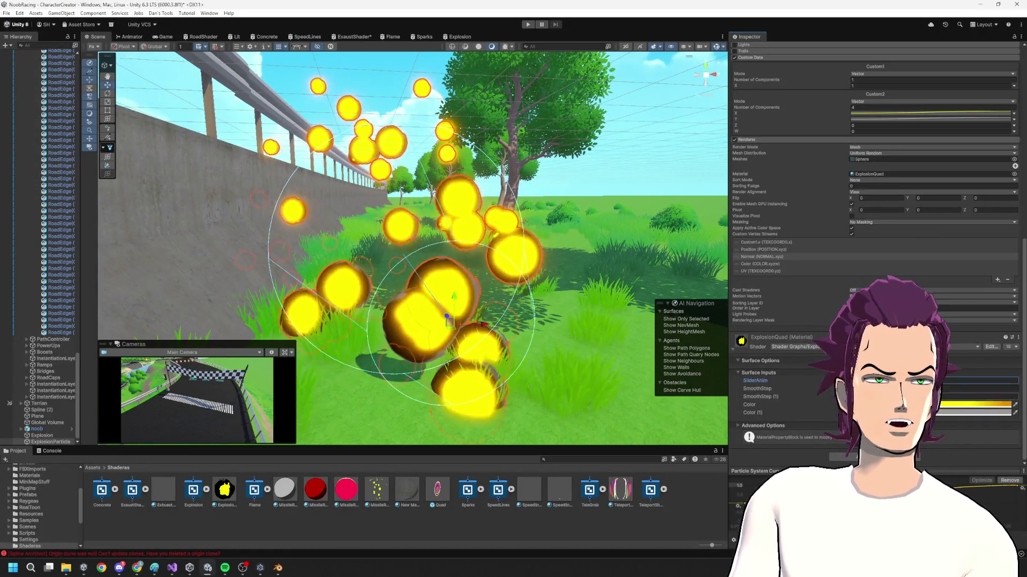
Step: Remove the UV vertex stream, add Custom1.xyzw after Color, and select Custom1's component count
click(756, 268)
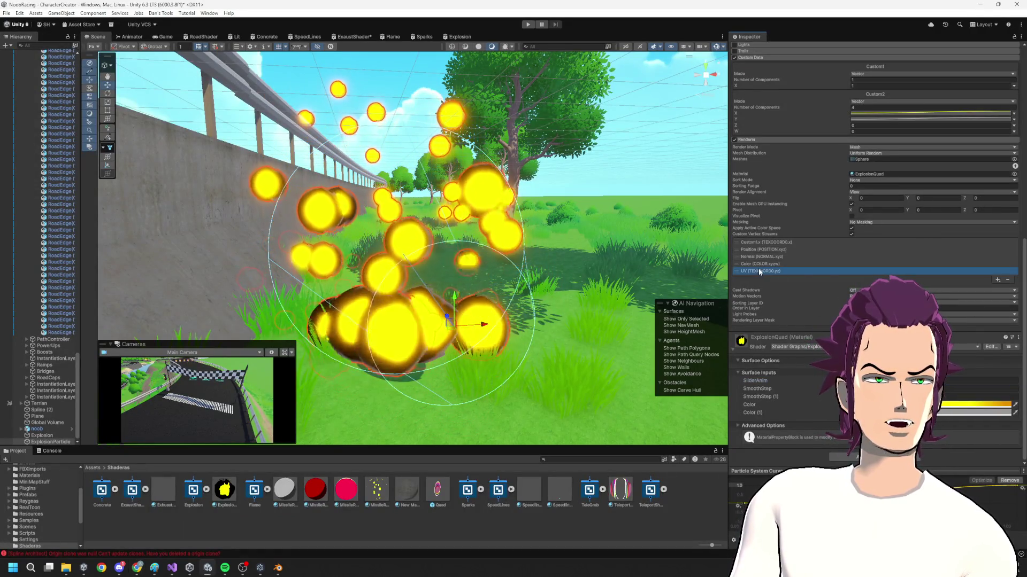
click(1009, 280)
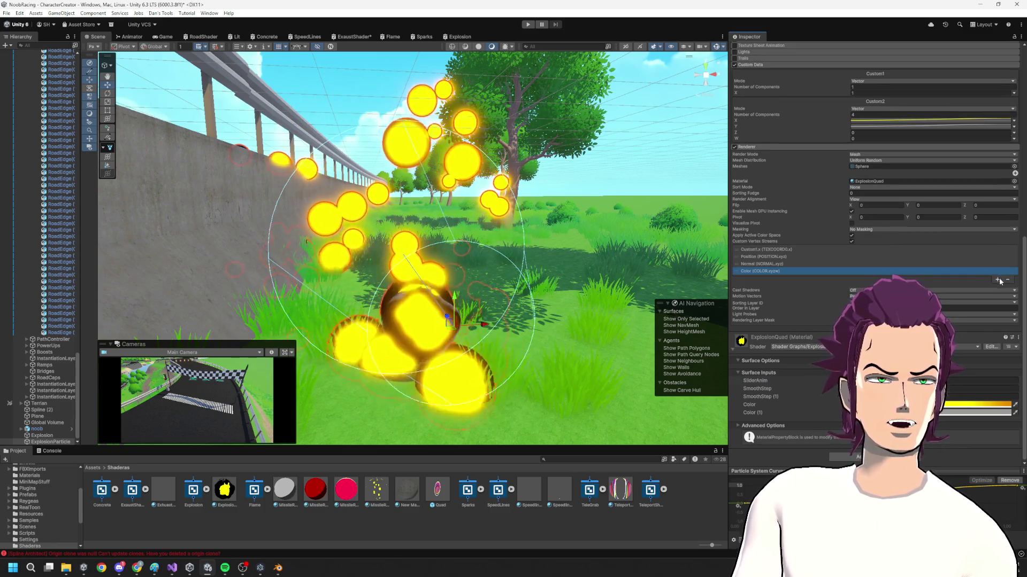
click(998, 280)
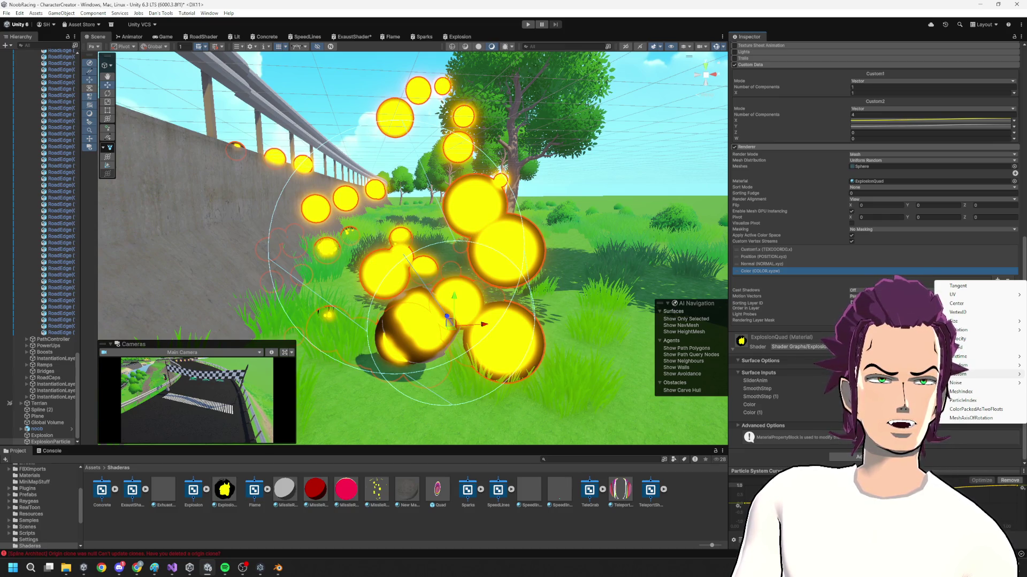
click(909, 376)
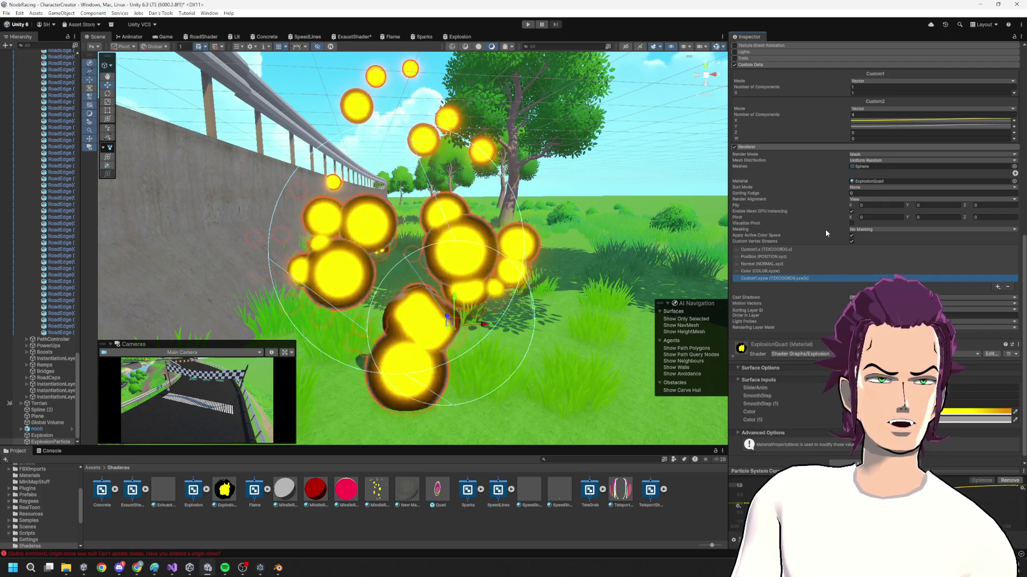
scroll(771, 149, up, 3)
click(863, 151)
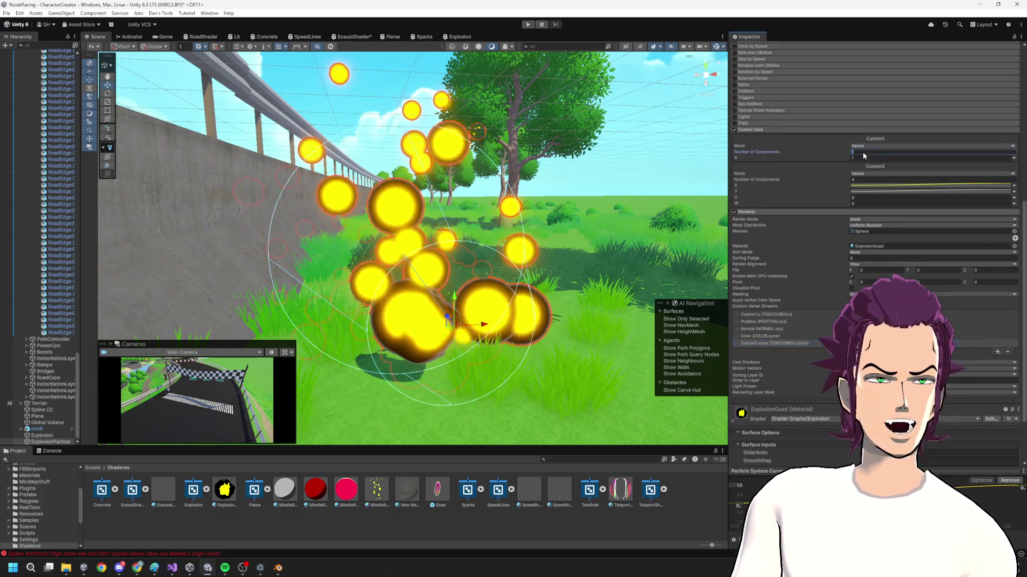
Step: Give Custom1 four components, disable Custom2, and adjust the Custom1 X, Z and W values
text(4)
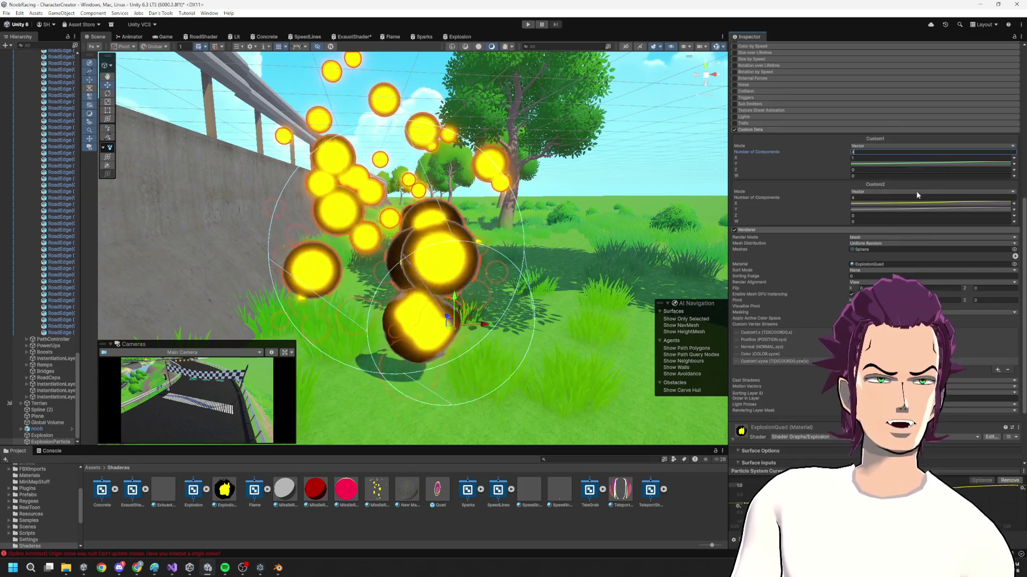
click(881, 200)
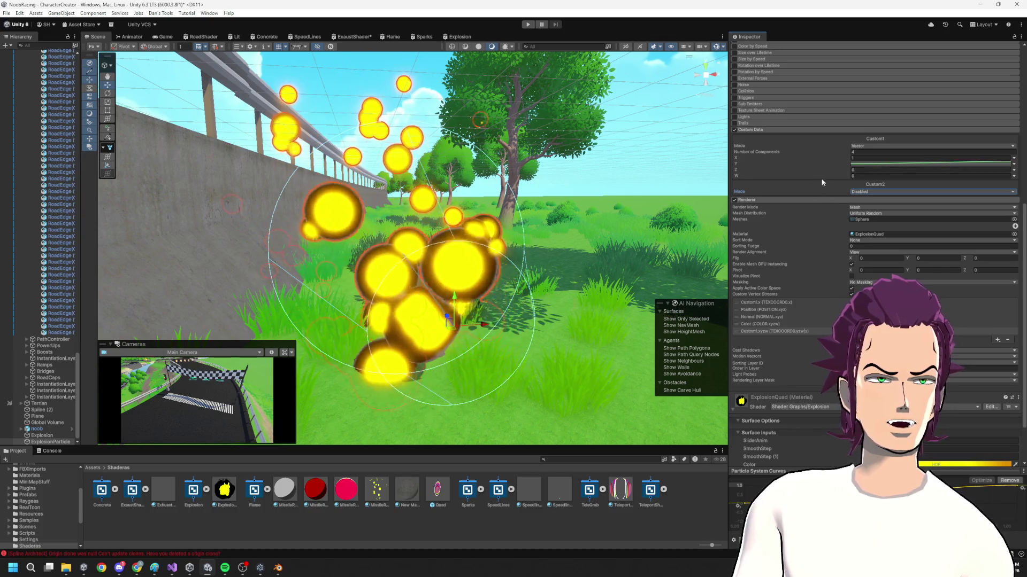
click(859, 159)
mouse_move(857, 159)
mouse_down()
mouse_move(765, 162)
mouse_move(910, 169)
mouse_move(801, 176)
mouse_up()
text(1)
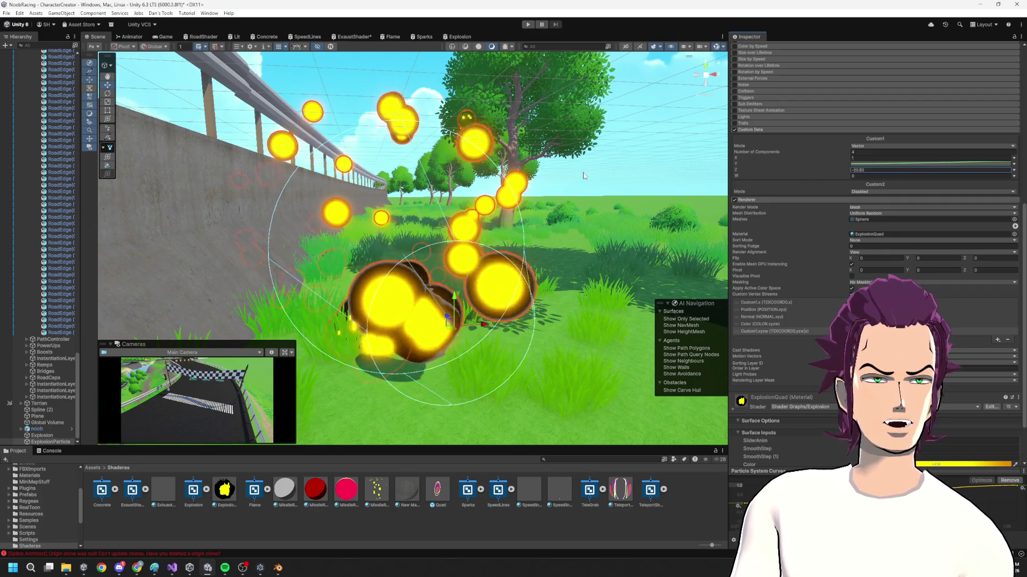
text(0)
click(851, 176)
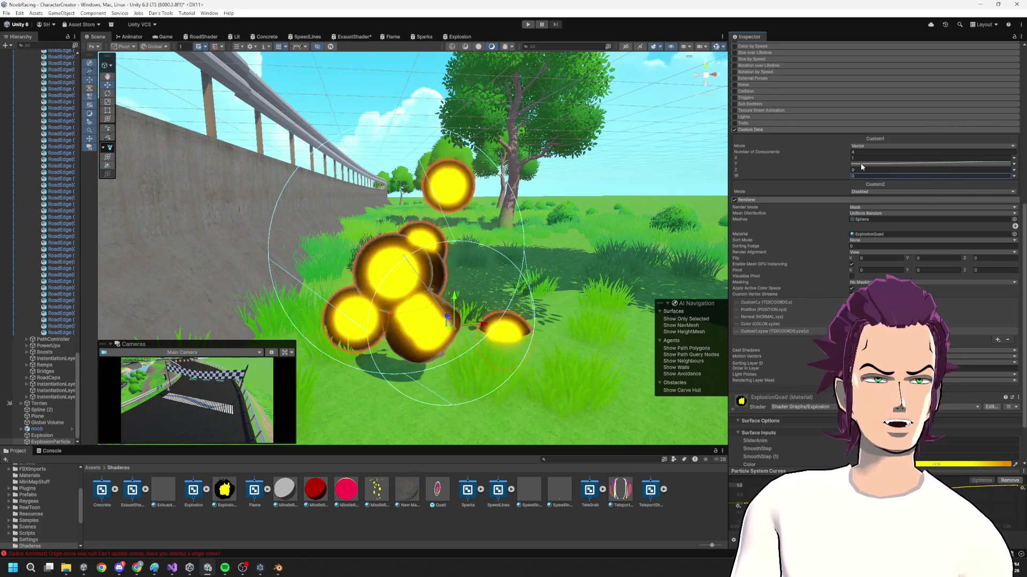
Step: Make Custom1 Y a constant 5.16 tuned to about 5.36, then rewind the tutorial to 3:30
click(1014, 163)
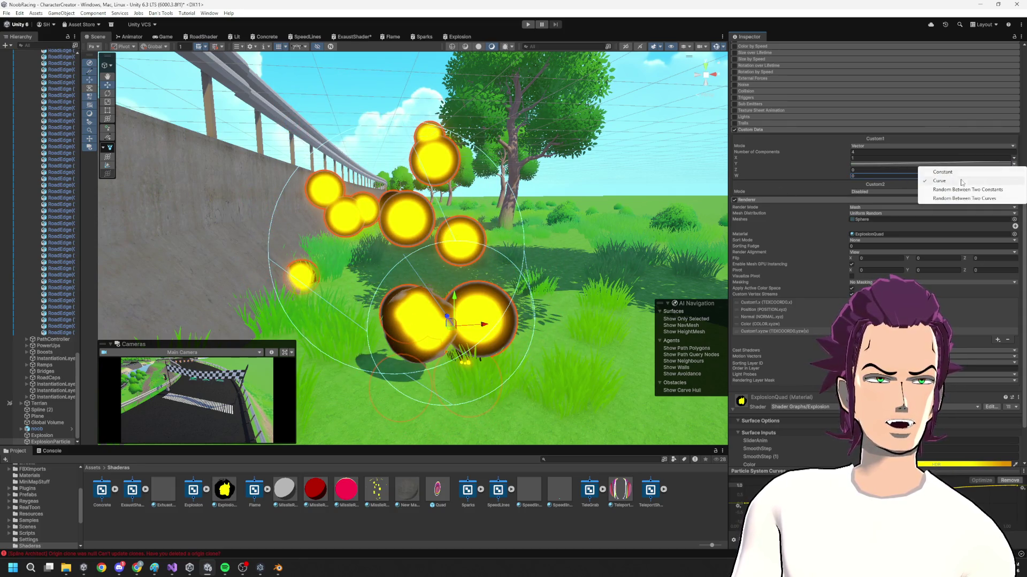
click(942, 172)
click(883, 164)
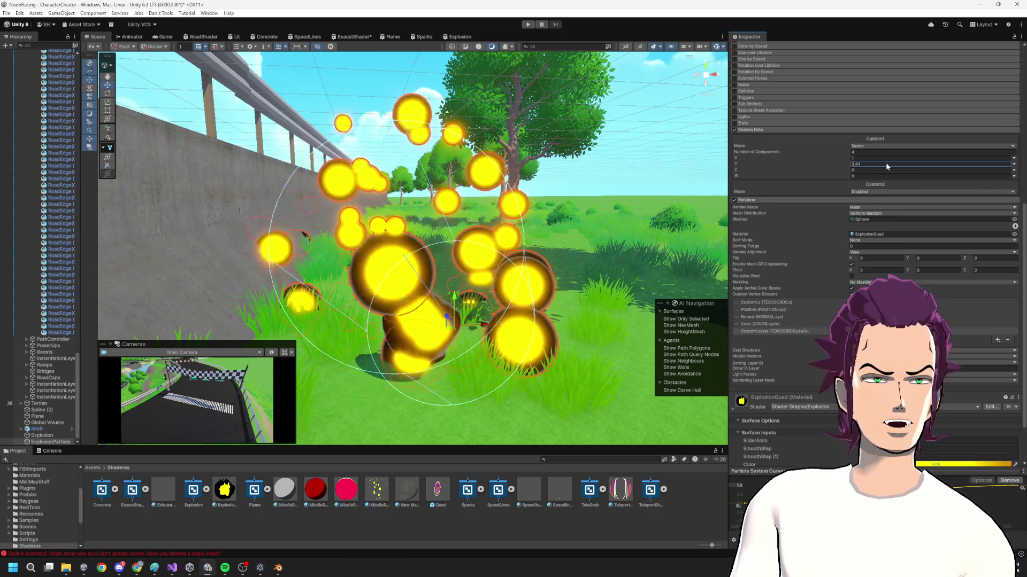
text(5.16)
mouse_move(847, 163)
mouse_down()
mouse_move(987, 164)
mouse_move(846, 165)
mouse_move(908, 164)
mouse_up()
mouse_move(845, 158)
mouse_down()
mouse_move(968, 156)
mouse_move(794, 159)
mouse_move(907, 158)
mouse_move(828, 152)
mouse_move(841, 155)
mouse_move(833, 160)
mouse_up()
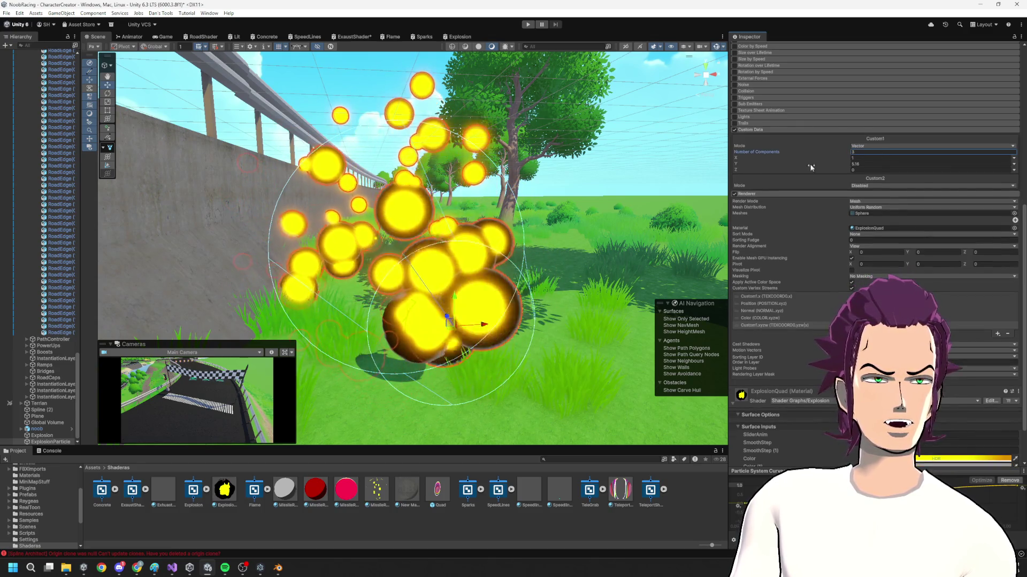
key(alt+Tab)
mouse_move(723, 491)
mouse_down()
mouse_move(615, 491)
mouse_move(631, 497)
mouse_up()
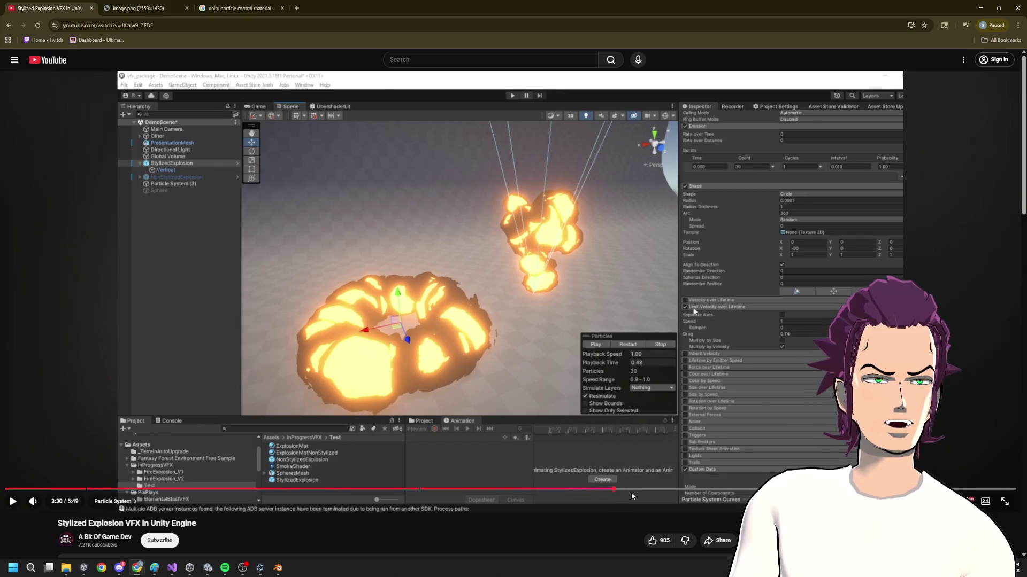
Step: Skip the tutorial ahead to about 5:12 on the material settings, then return to Unity
mouse_move(551, 493)
mouse_down()
mouse_move(941, 491)
mouse_move(908, 491)
mouse_up()
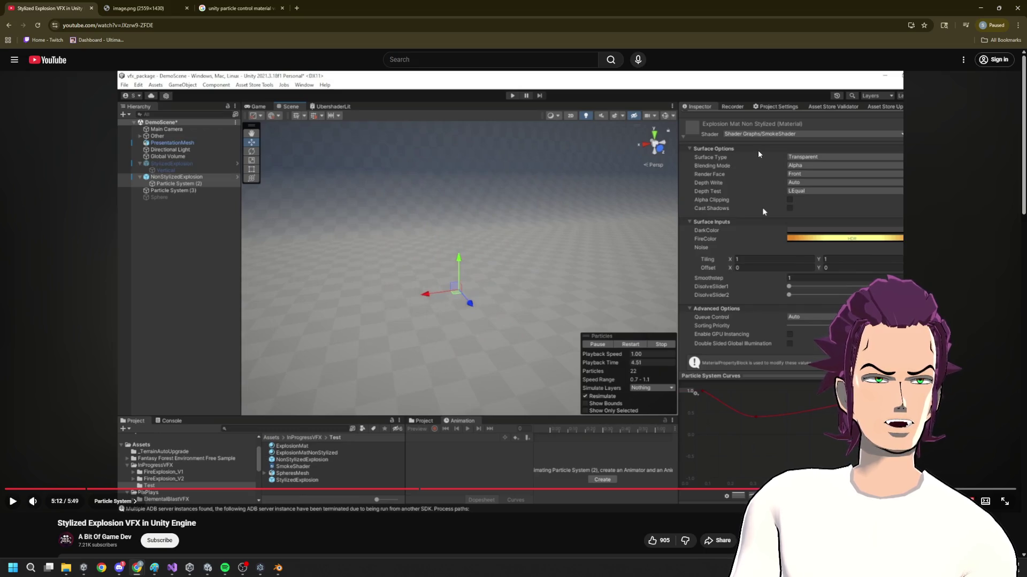
key(super)
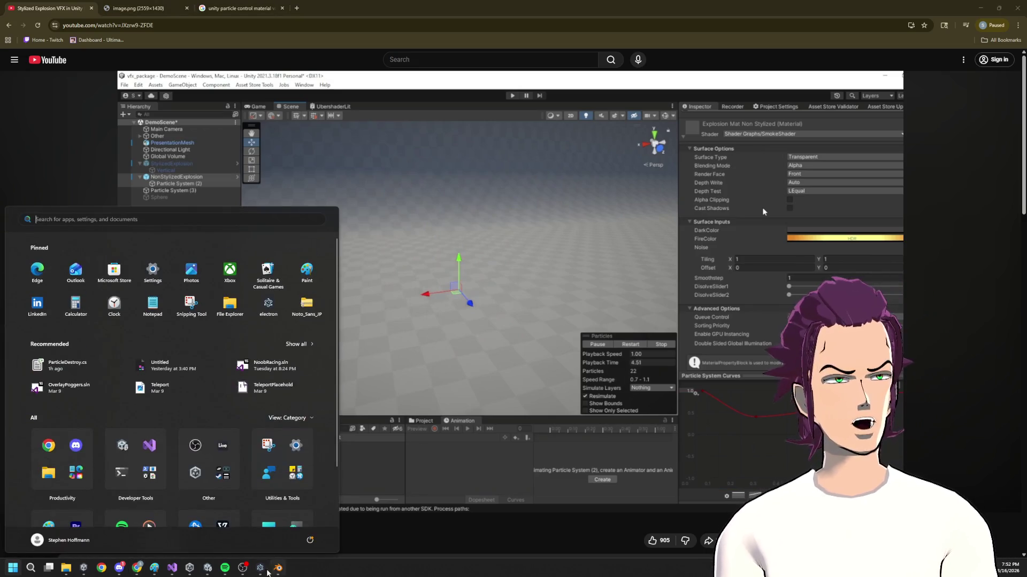
click(210, 571)
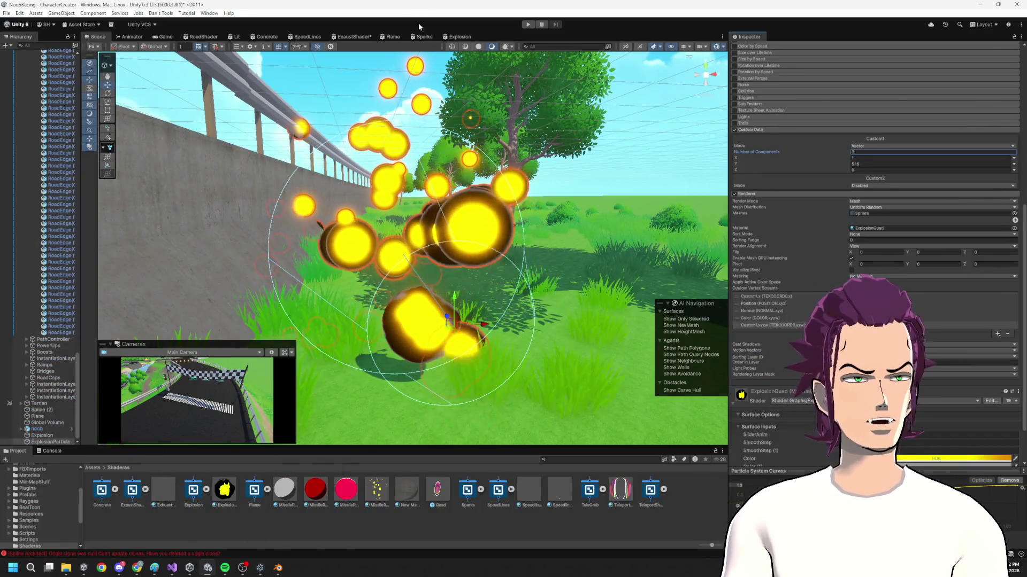
Step: Tick Allow Material Override in the Explosion shader graph's Graph Settings and save the graph
click(455, 37)
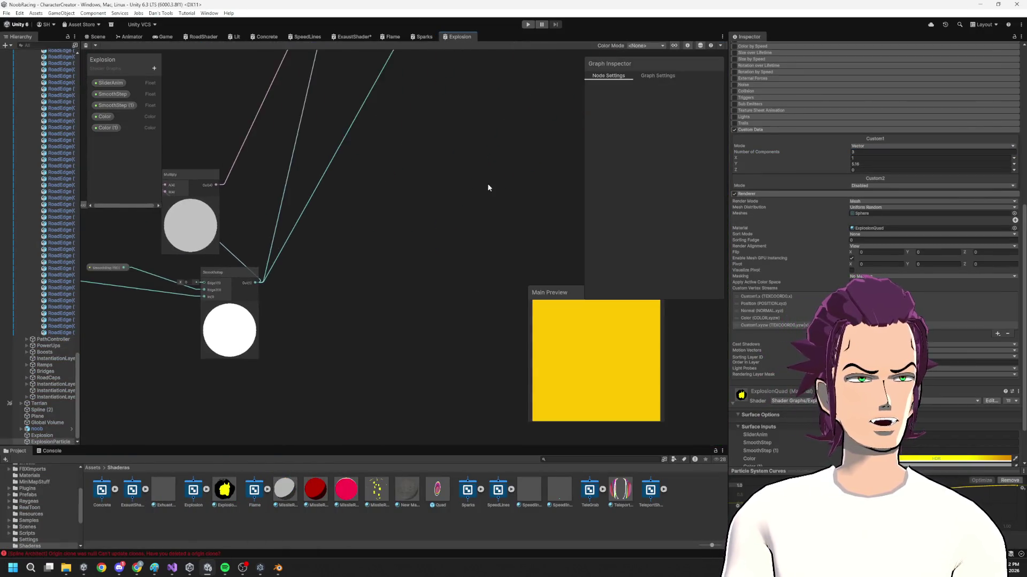
click(657, 75)
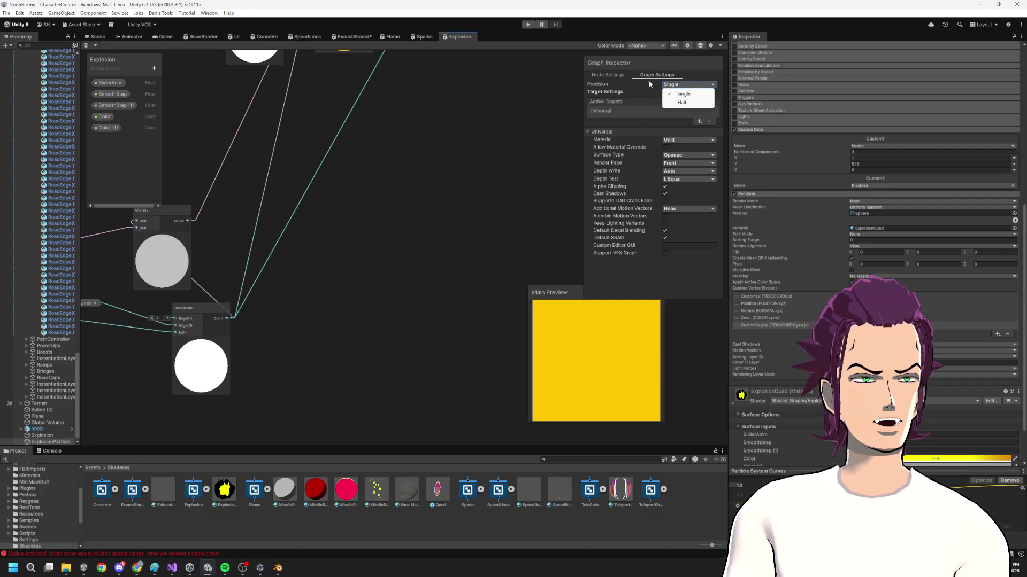
click(609, 75)
click(666, 78)
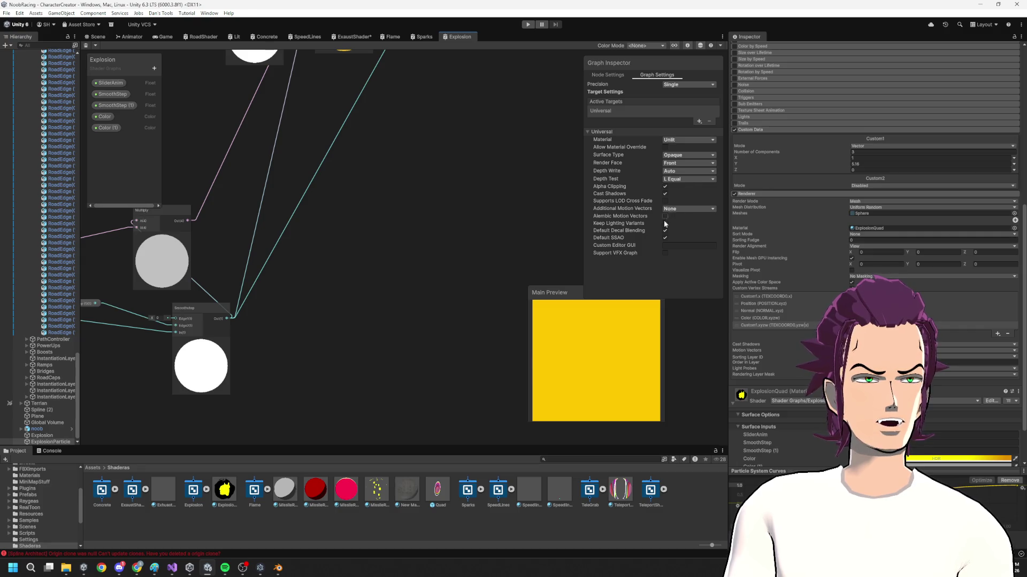
click(664, 147)
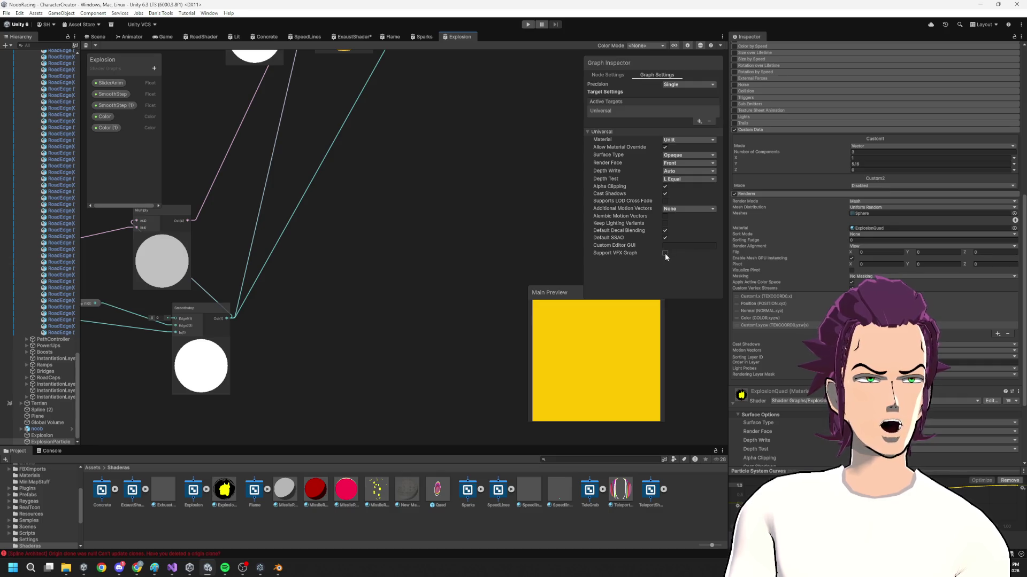
key(ctrl+s)
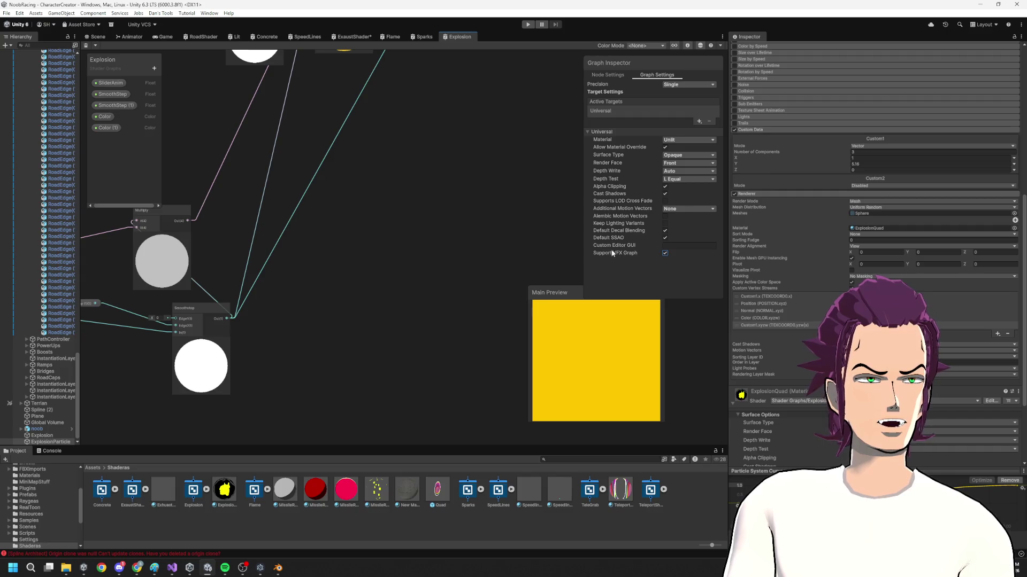
click(97, 37)
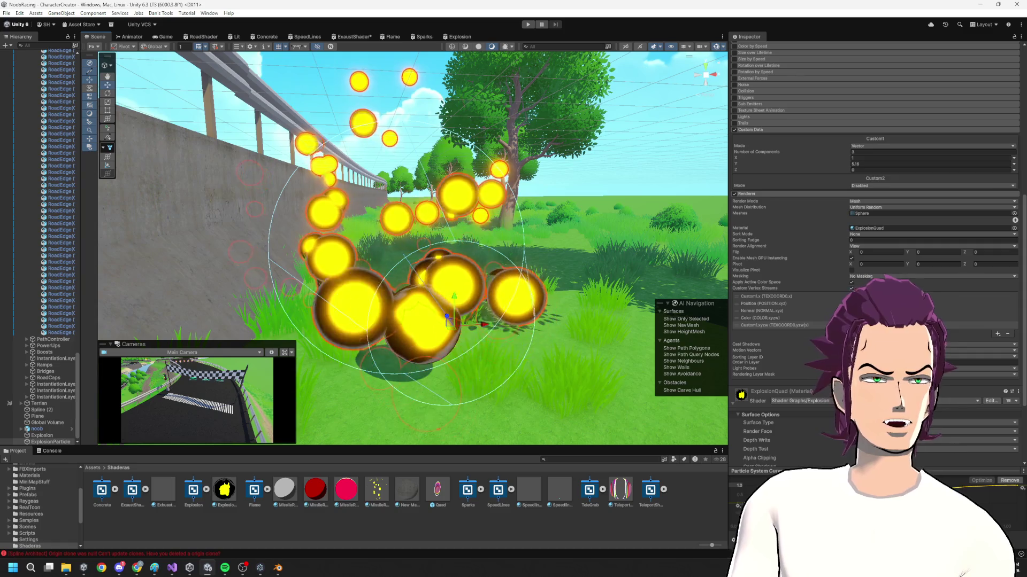
Step: Set Custom1 back to 4 components and enter 1 for X
mouse_move(846, 153)
mouse_down()
mouse_move(862, 152)
mouse_move(780, 166)
mouse_move(802, 163)
mouse_up()
text(1)
scroll(802, 163, down, 3)
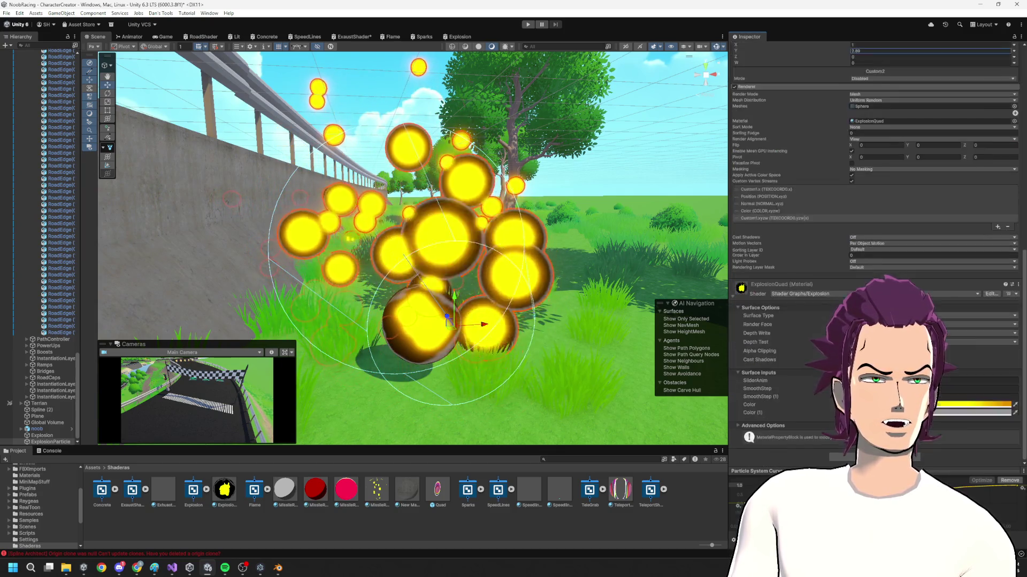
Step: Change the ExplosionQuad material's Surface Type in Surface Options and view the fireballs
click(979, 381)
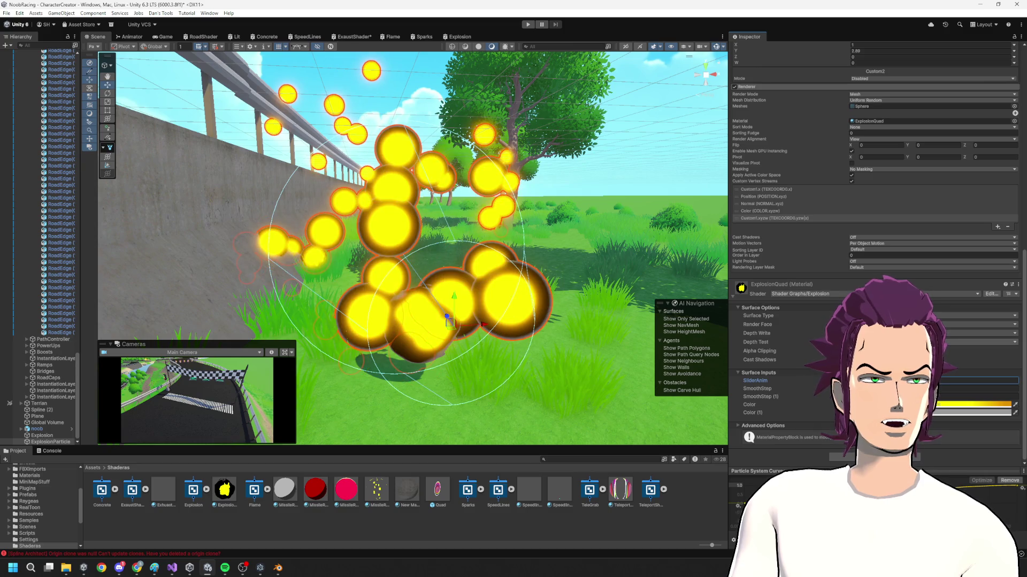
click(1011, 315)
click(989, 327)
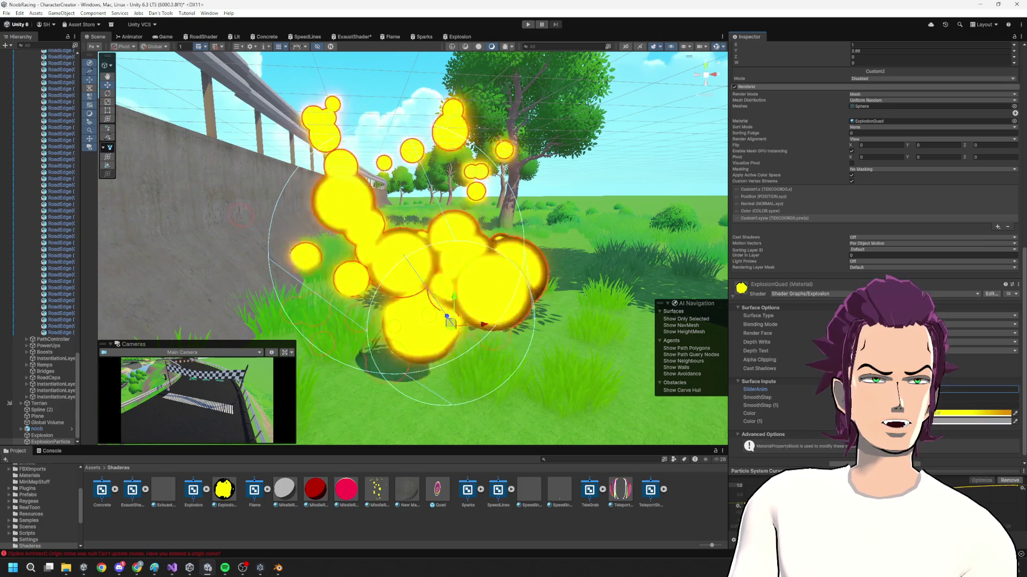
mouse_move(704, 355)
mouse_down()
mouse_move(513, 374)
mouse_move(455, 334)
mouse_move(492, 374)
mouse_up()
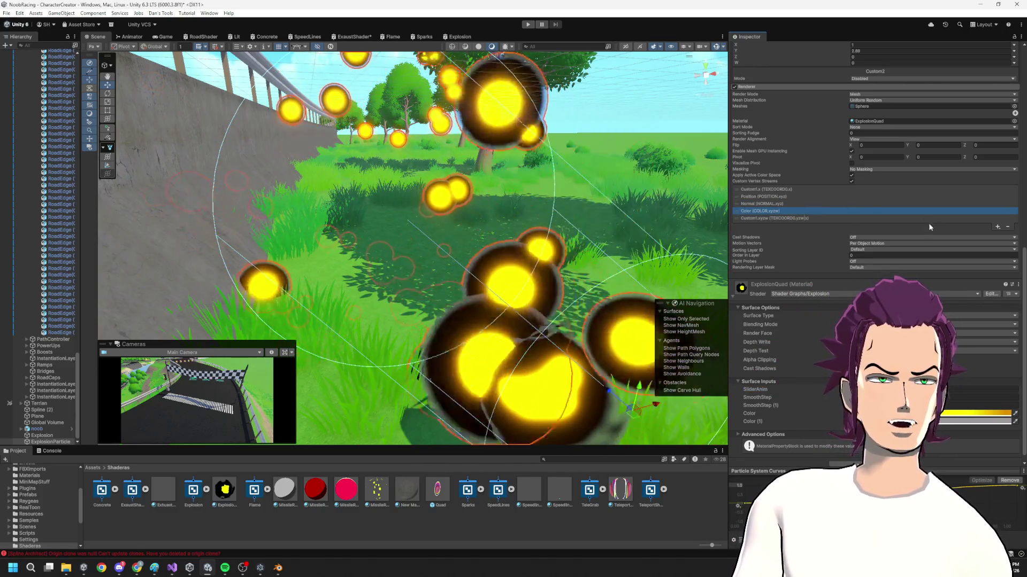
Step: Remove the Color and Normal streams from the renderer's custom vertex streams
click(949, 208)
click(1007, 227)
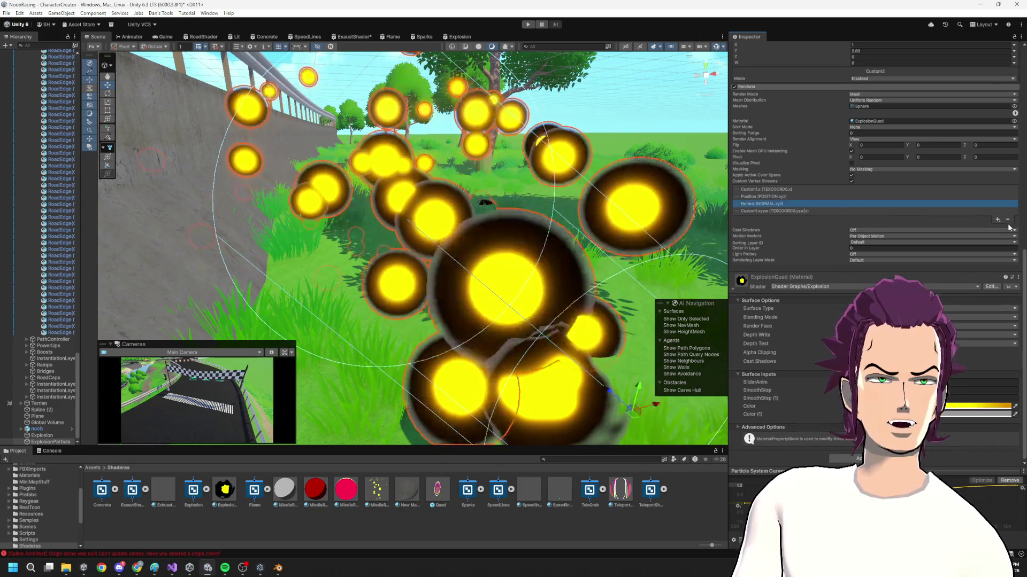
click(1009, 220)
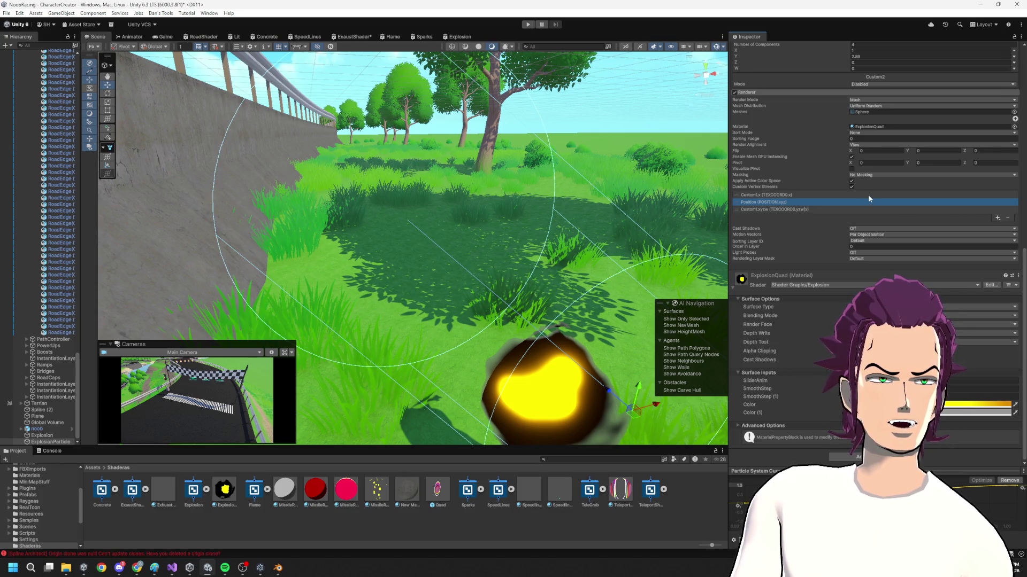
Step: Lower the view to eye level and select the Explosion sphere object
scroll(838, 199, up, 4)
drag(441, 313, 433, 262)
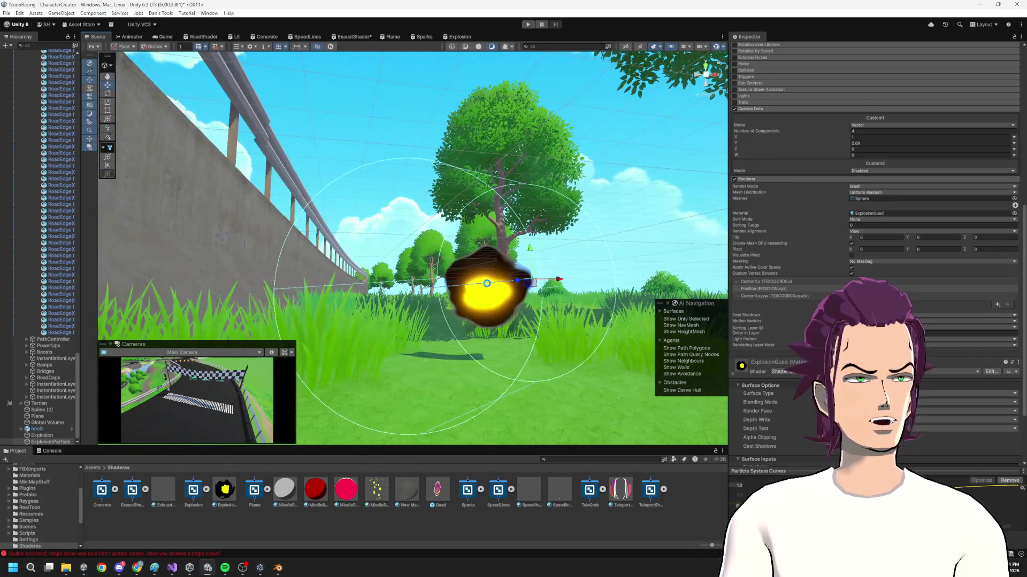
click(486, 287)
drag(486, 286, 585, 285)
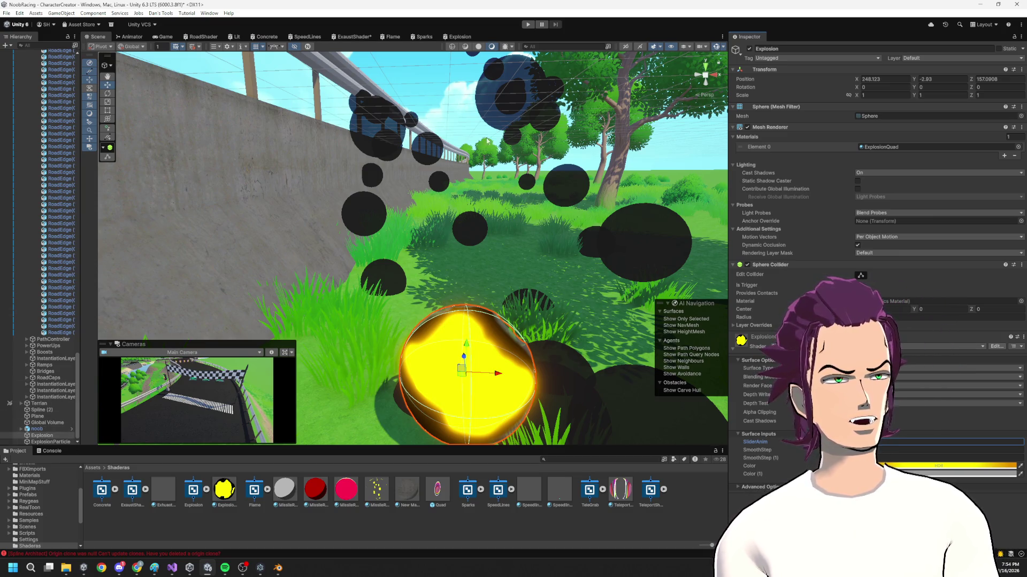
click(450, 38)
scroll(354, 253, down, 5)
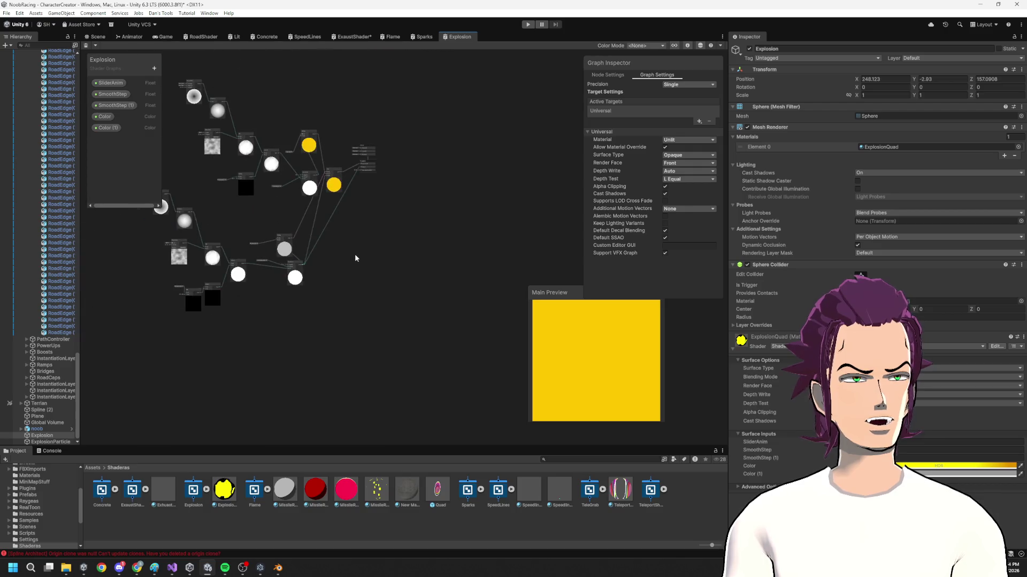
scroll(464, 275, up, 6)
scroll(291, 237, up, 1)
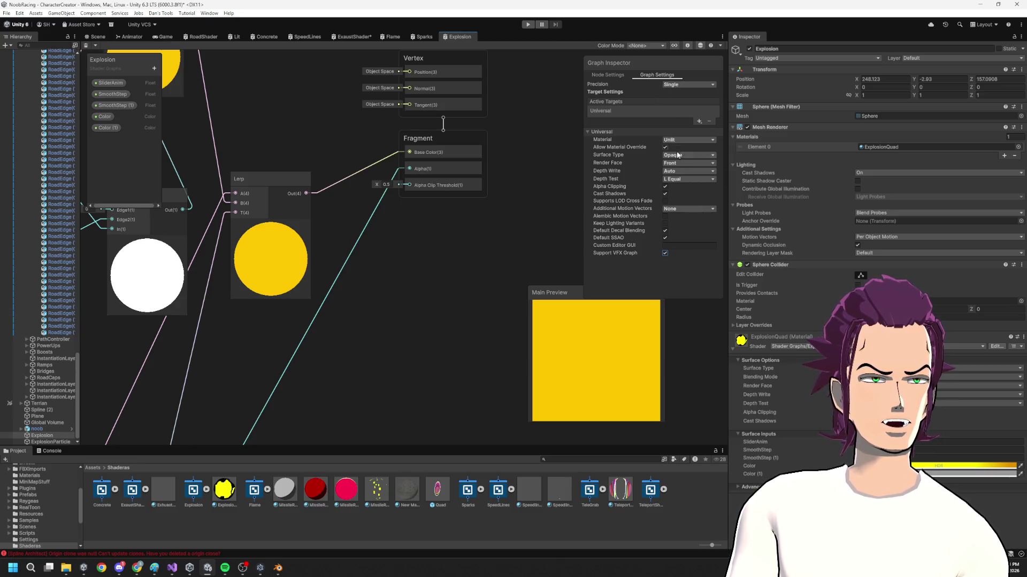
click(94, 37)
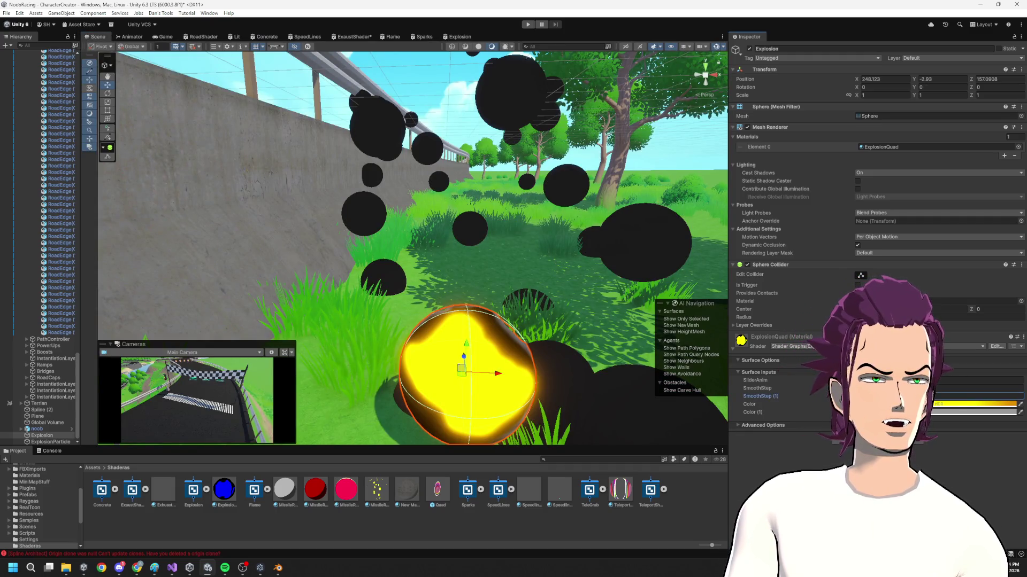
click(978, 380)
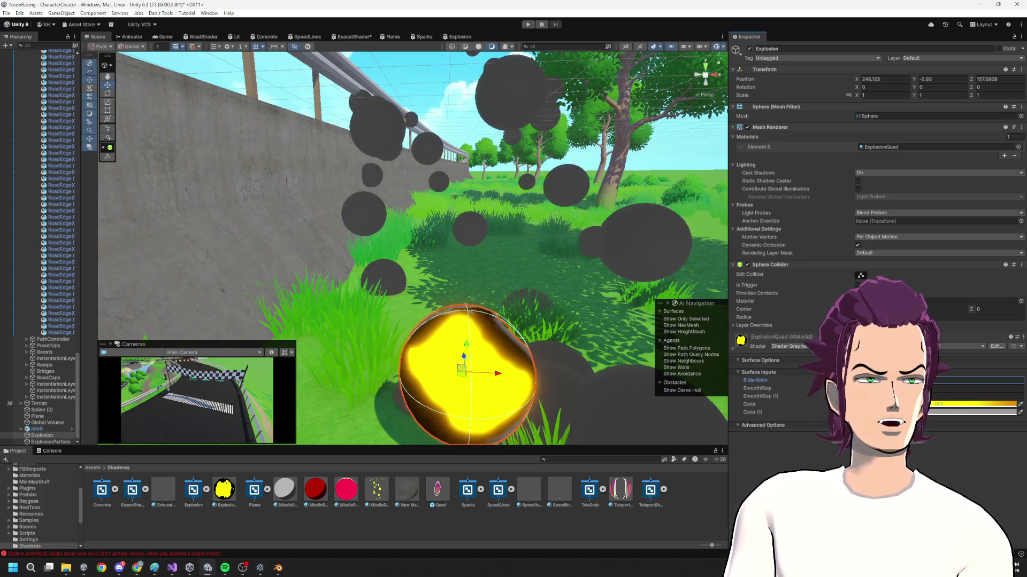
key(f)
mouse_move(500, 286)
mouse_down()
mouse_move(471, 240)
mouse_move(444, 278)
mouse_move(422, 174)
mouse_up()
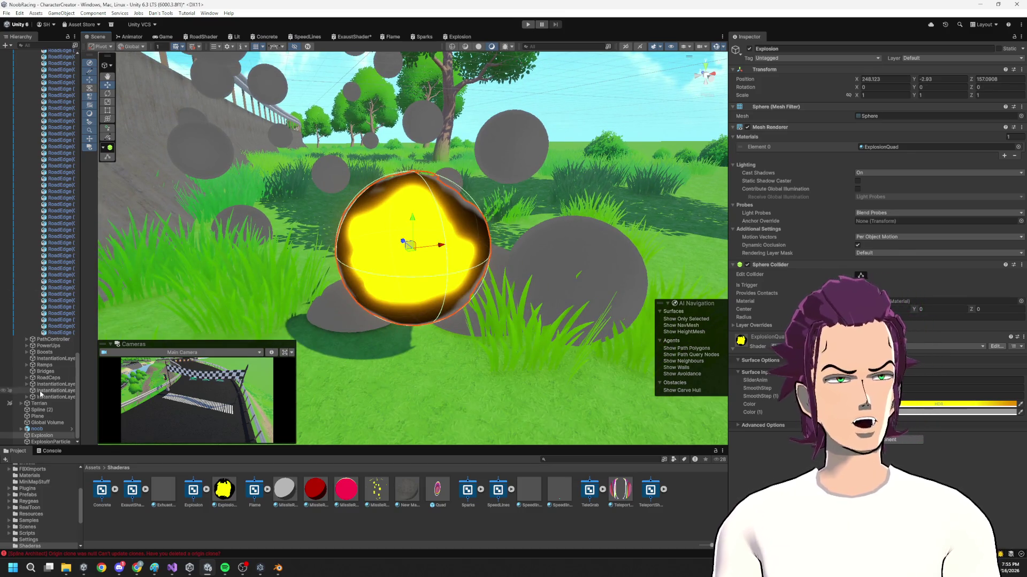
Step: Select ExplosionParticle and make Custom1 a 4-component vector: X 1.07, Y 0.64, Z 1.74
click(54, 442)
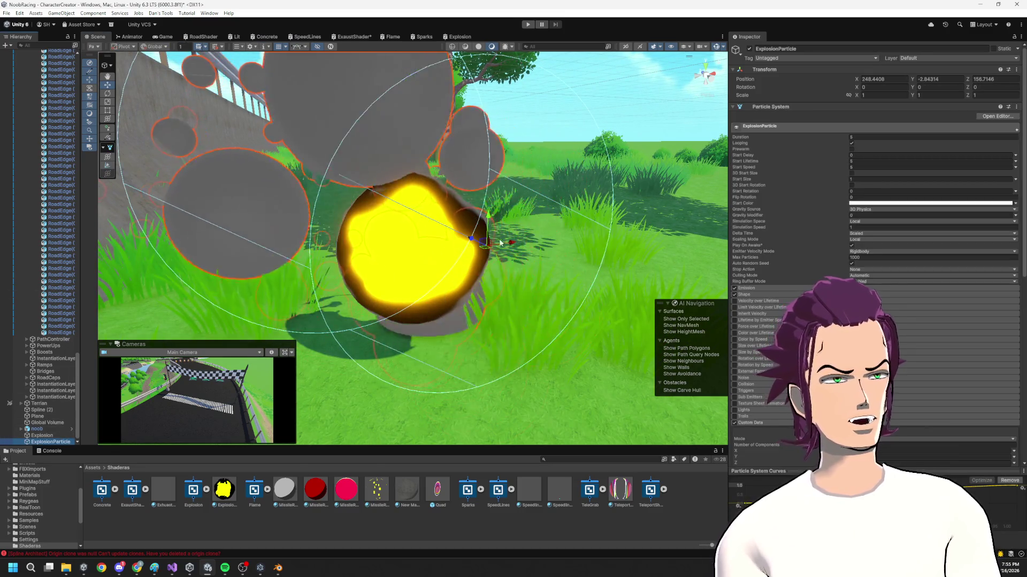
scroll(928, 280, down, 10)
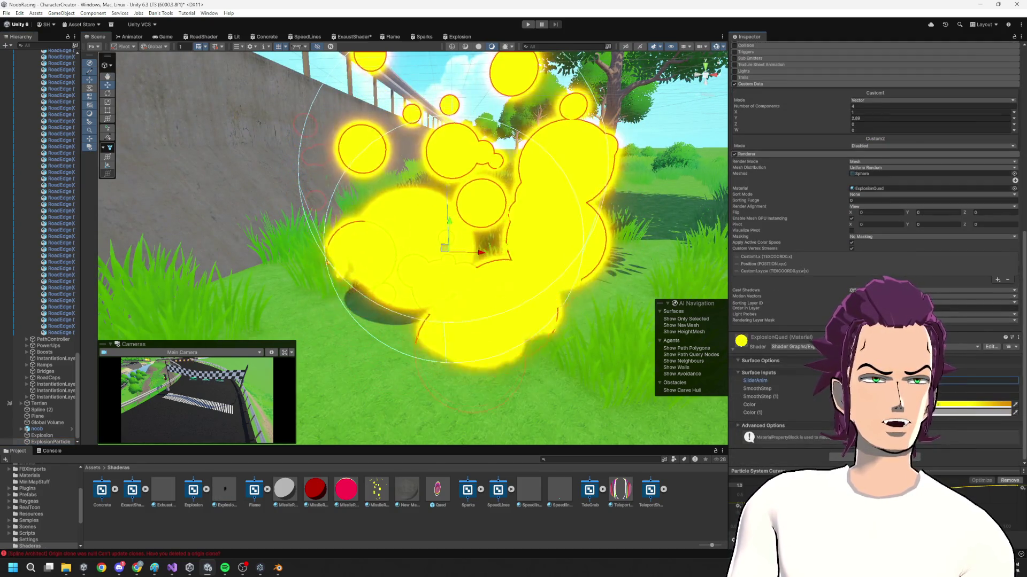
click(978, 381)
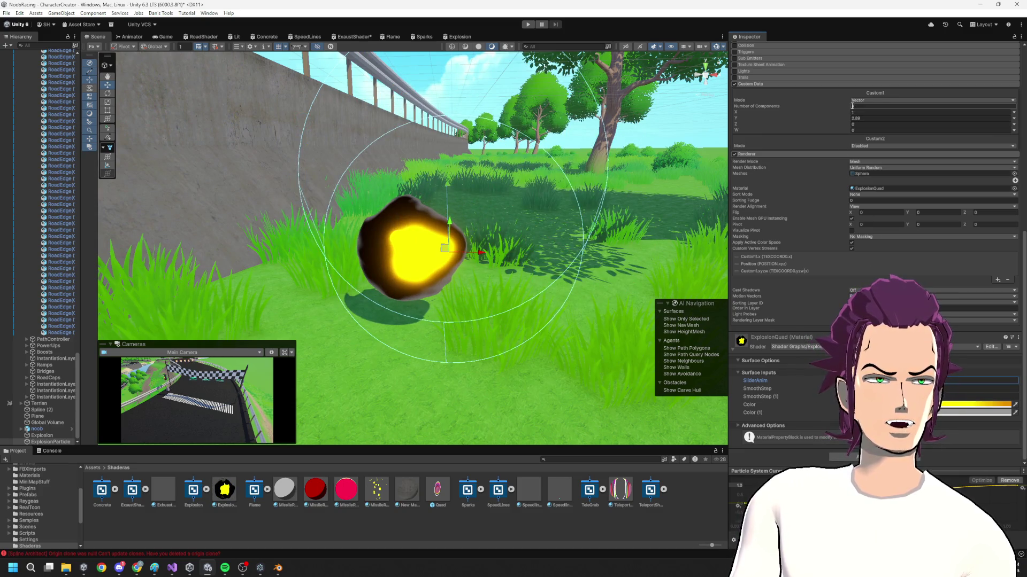
text(4)
scroll(849, 107, up, 1)
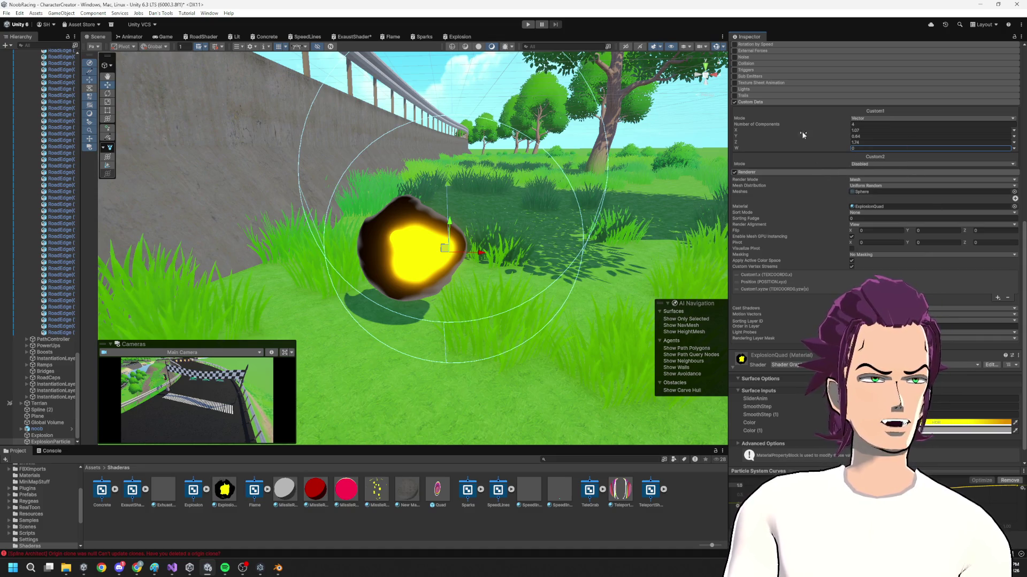
scroll(846, 155, up, 2)
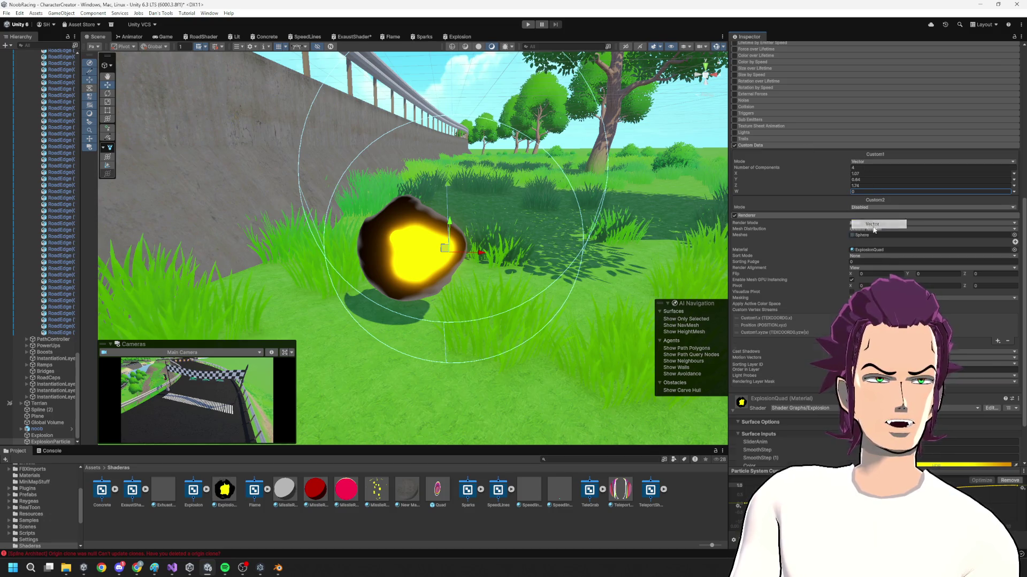
Step: Switch Custom2 to Vector mode with constant X and Y values
click(872, 227)
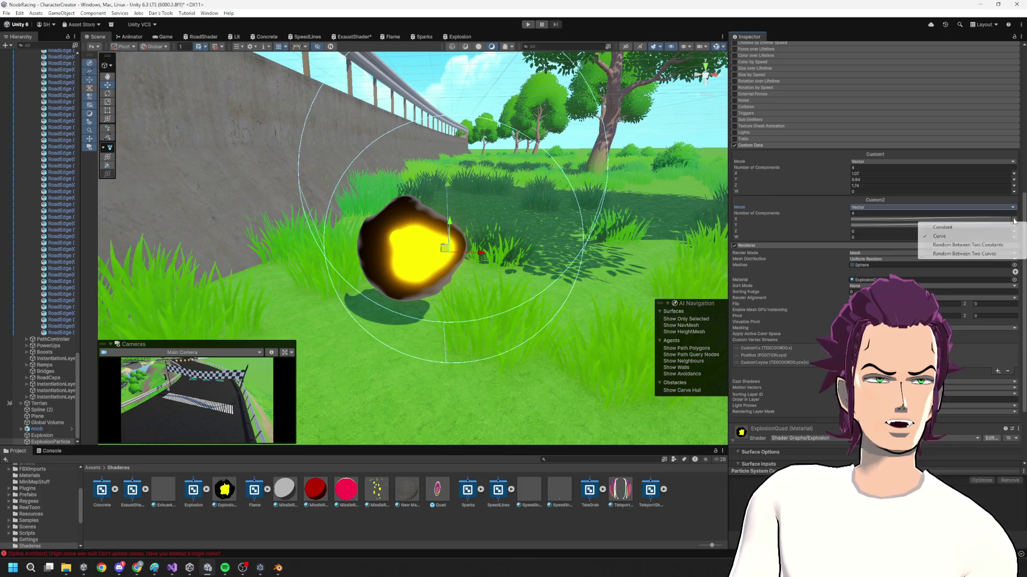
click(952, 230)
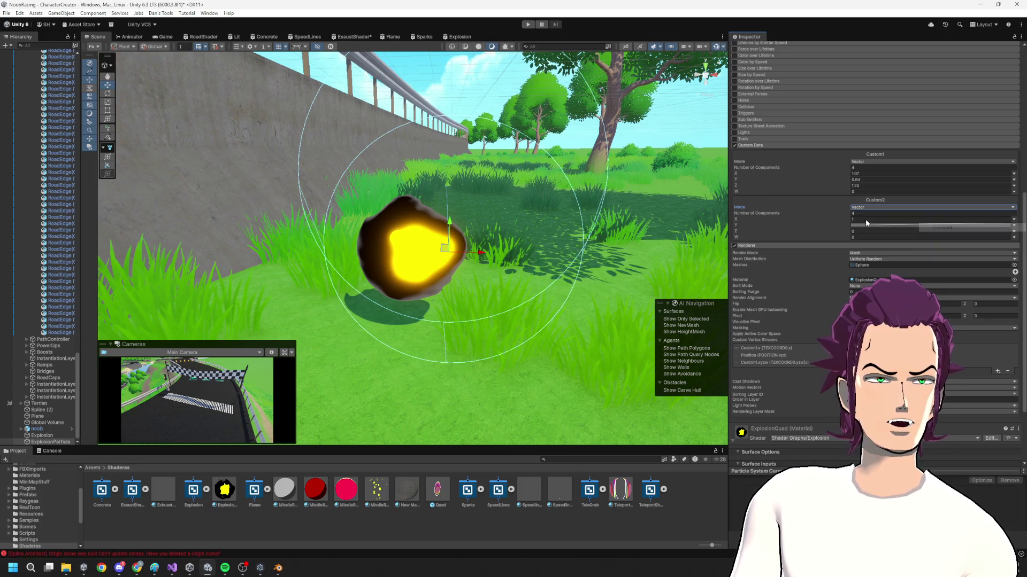
click(957, 233)
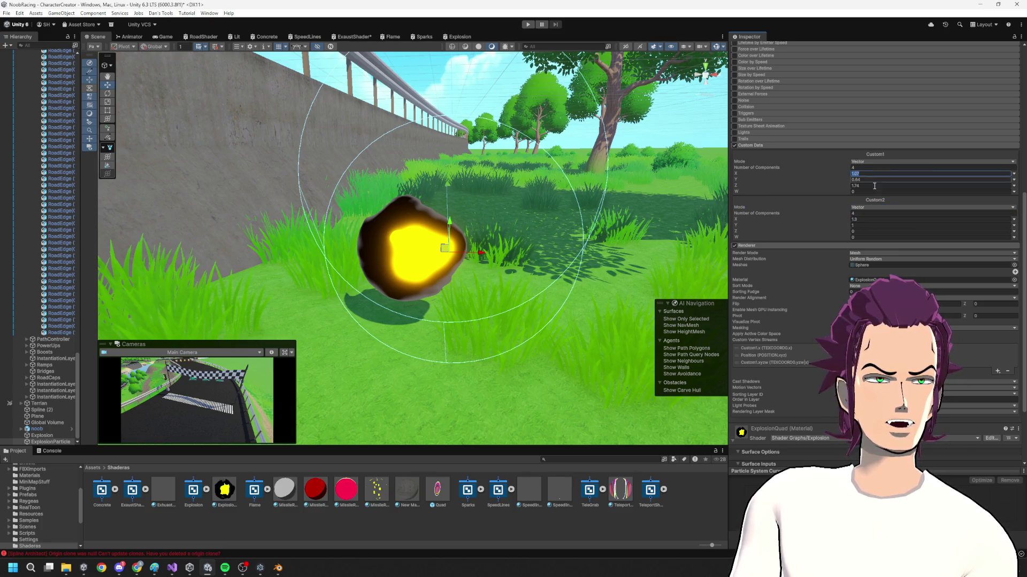
Step: Zero the Custom1 fields and set Custom2 X to -1.6 and Y to -1.26
click(848, 174)
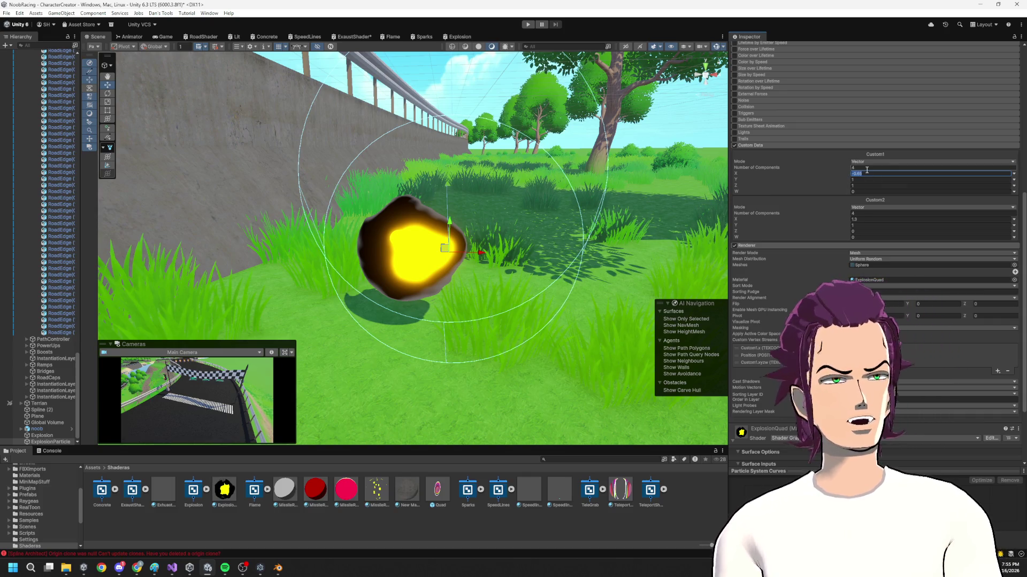
click(845, 219)
drag(845, 220, 803, 225)
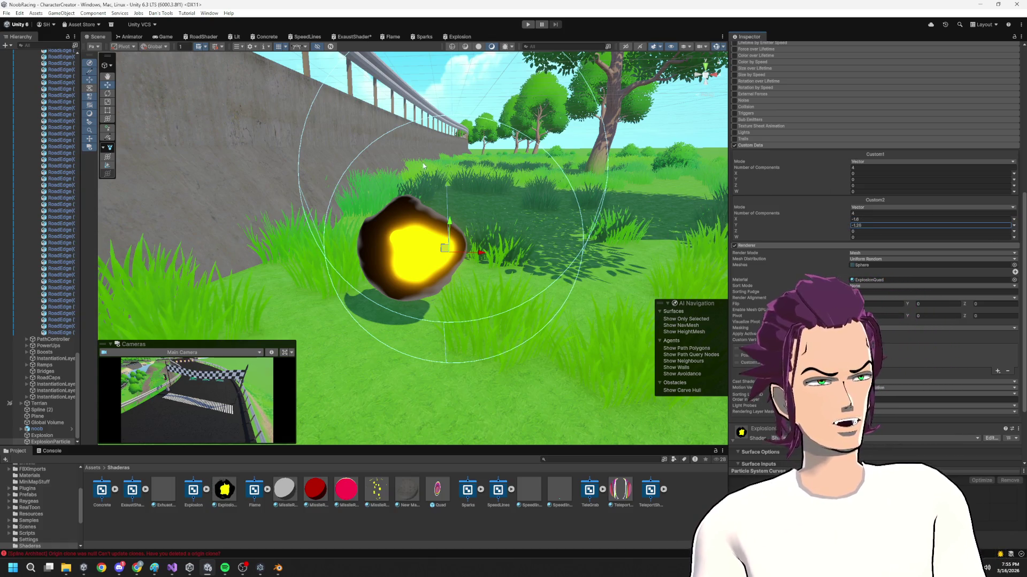
mouse_move(418, 225)
mouse_down()
mouse_move(396, 203)
mouse_move(415, 138)
mouse_move(122, 43)
mouse_move(394, 91)
mouse_move(203, 102)
mouse_move(656, 209)
mouse_move(532, 173)
mouse_move(439, 107)
mouse_up()
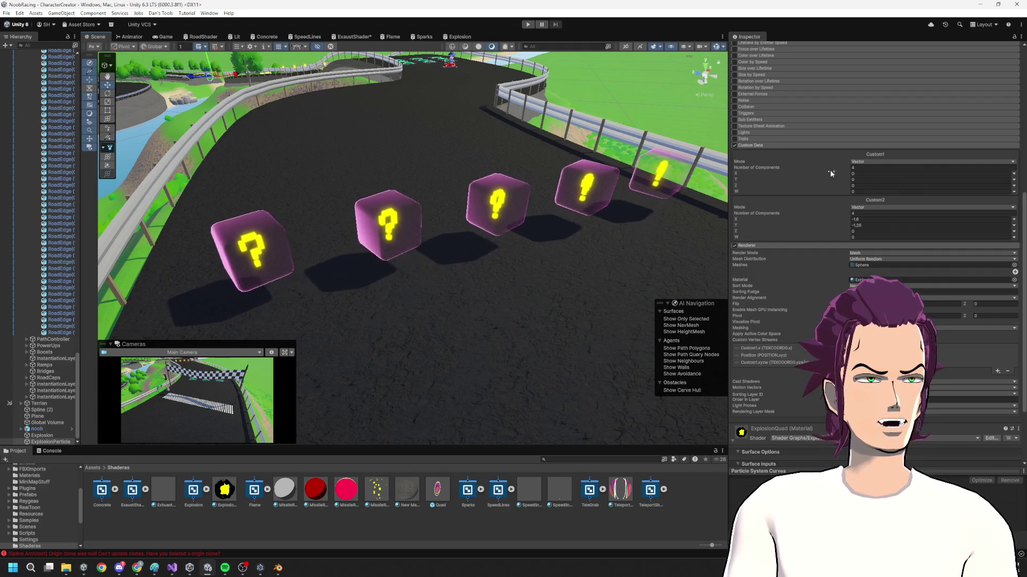
click(865, 161)
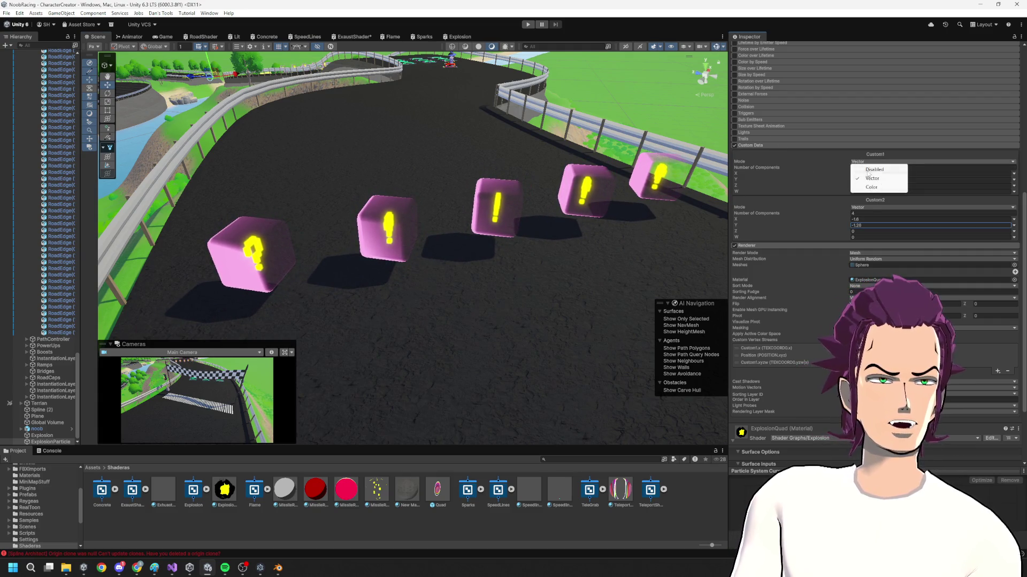
click(758, 145)
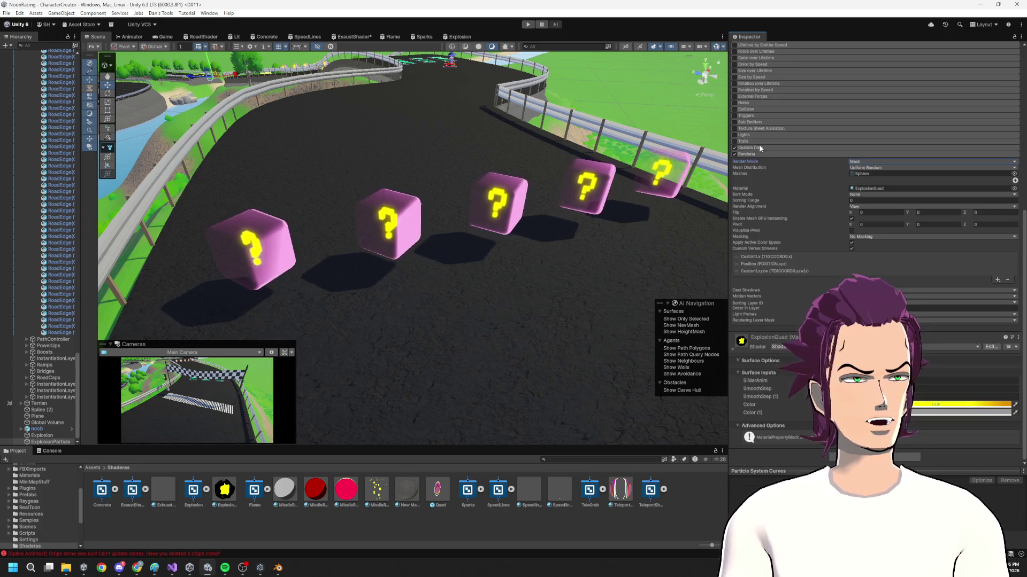
click(752, 145)
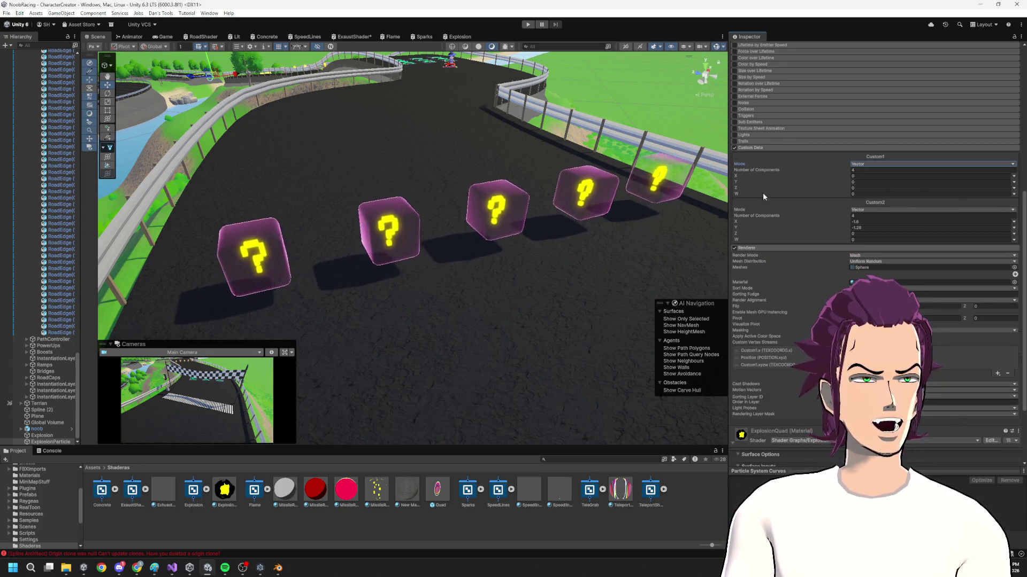
scroll(855, 251, down, 3)
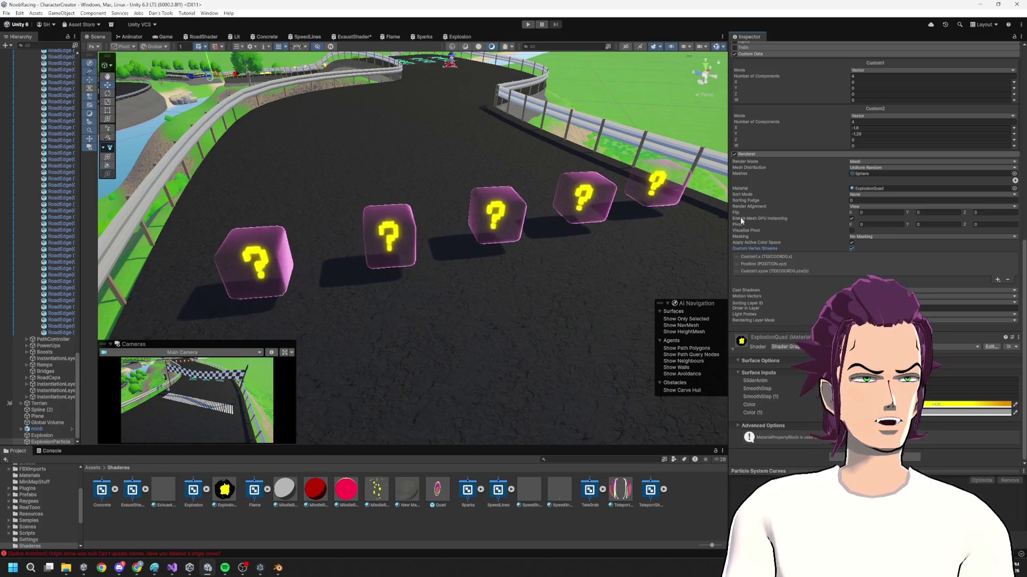
click(997, 280)
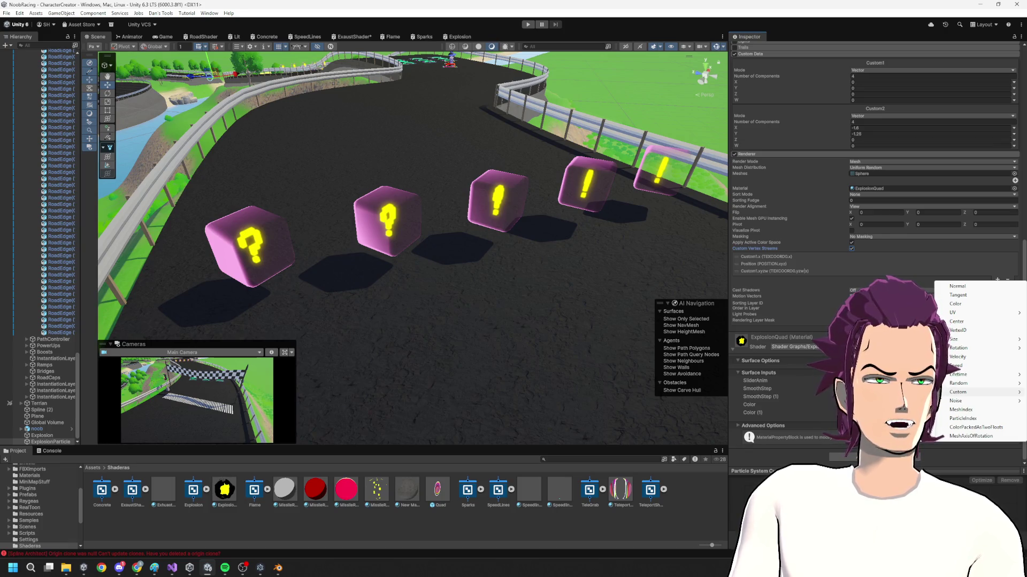
click(753, 374)
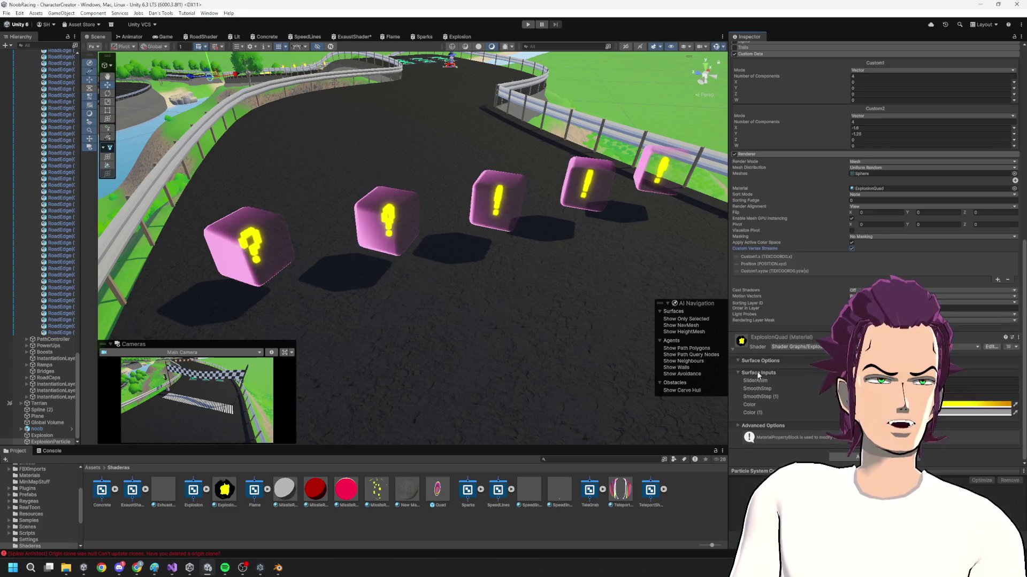
click(753, 374)
click(758, 419)
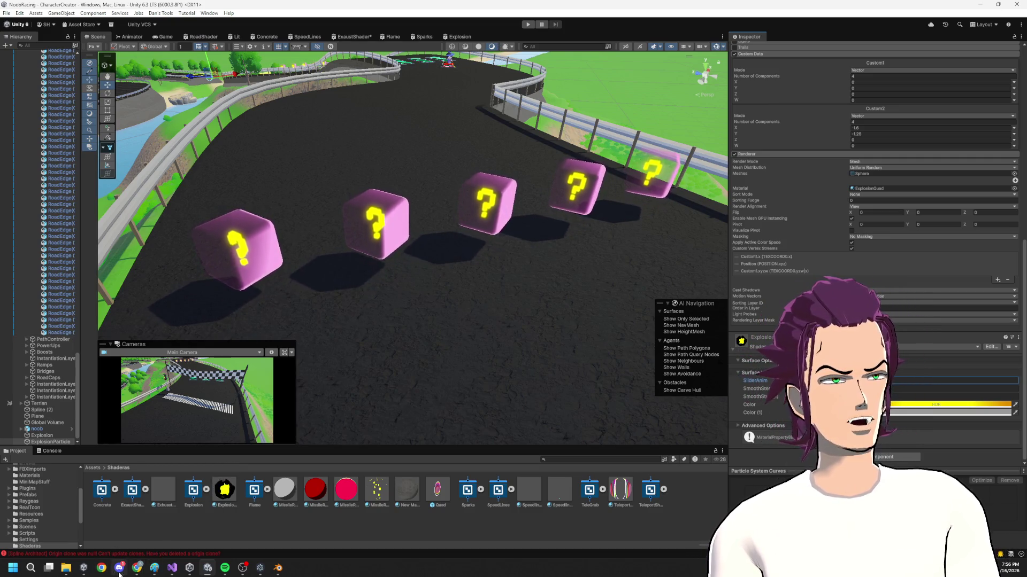
mouse_move(133, 569)
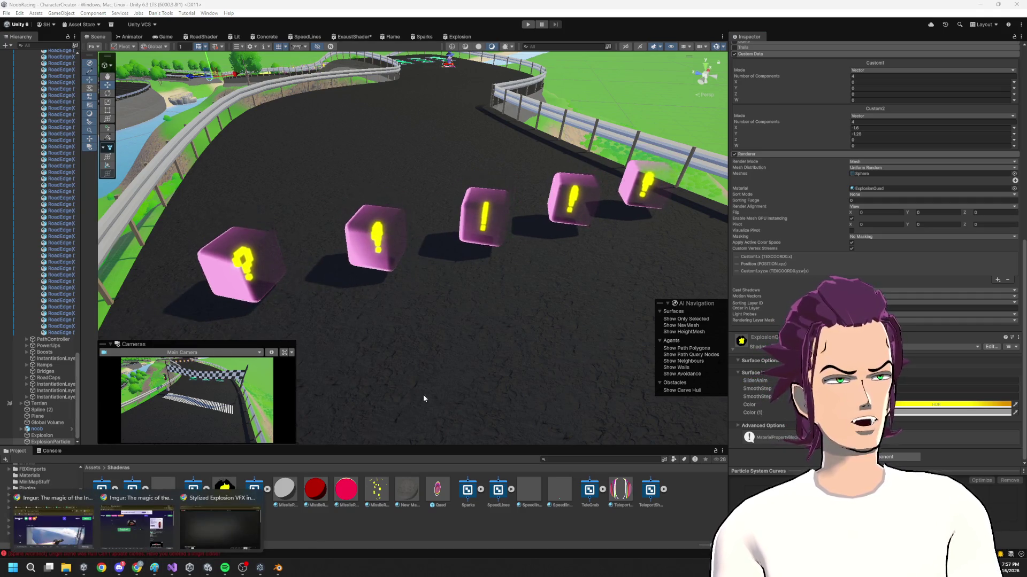
click(469, 517)
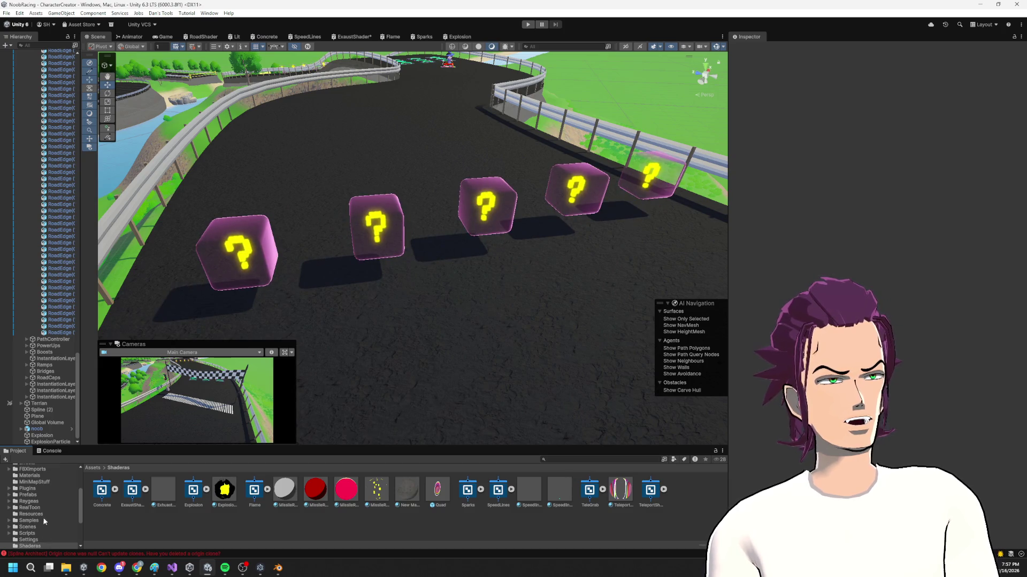
Step: From Assets/Prefabs, check the Missile prefab and place an instance in the race scene
click(34, 497)
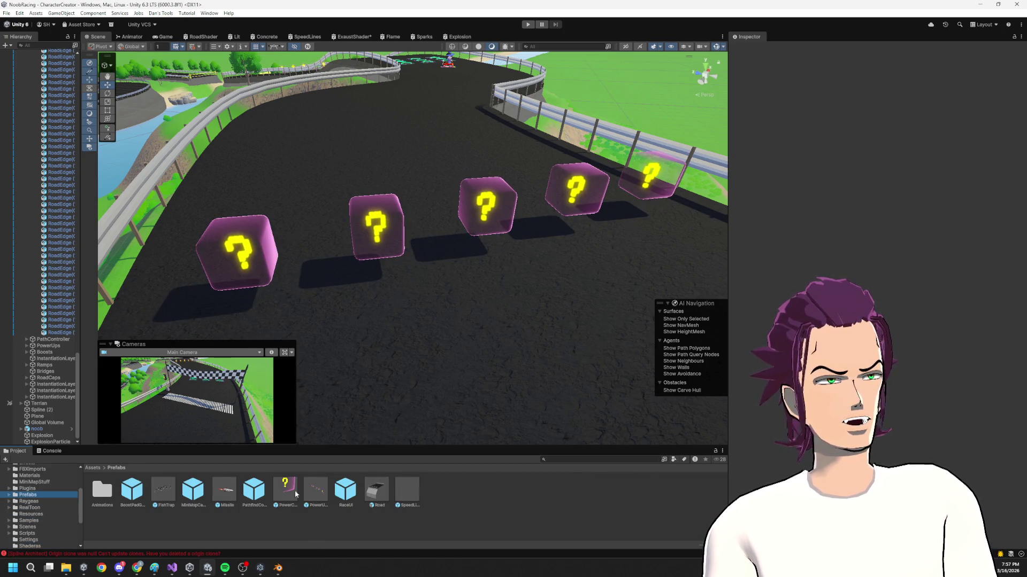
double_click(224, 490)
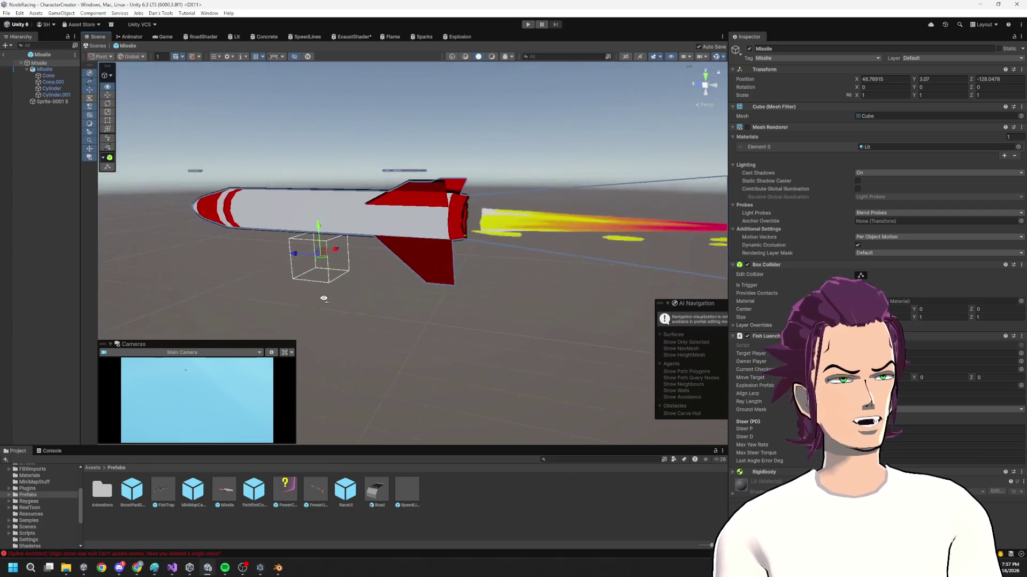
click(3, 55)
mouse_move(217, 486)
mouse_down()
mouse_move(347, 187)
mouse_move(344, 167)
mouse_move(362, 160)
mouse_up()
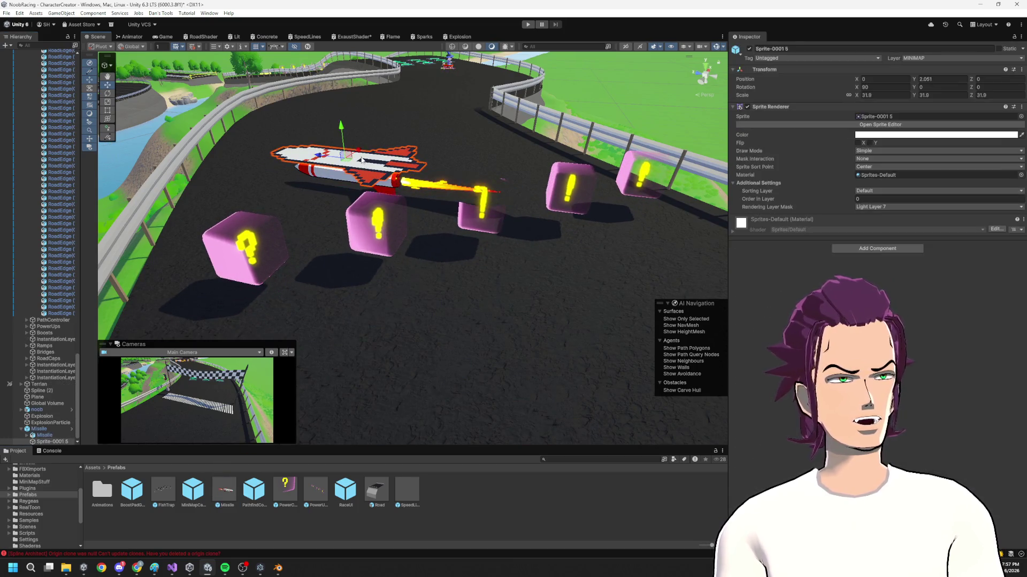
Step: Hide the missile's Sprite-0001 5 child, frame it, and lift it above the track
click(751, 50)
key(f)
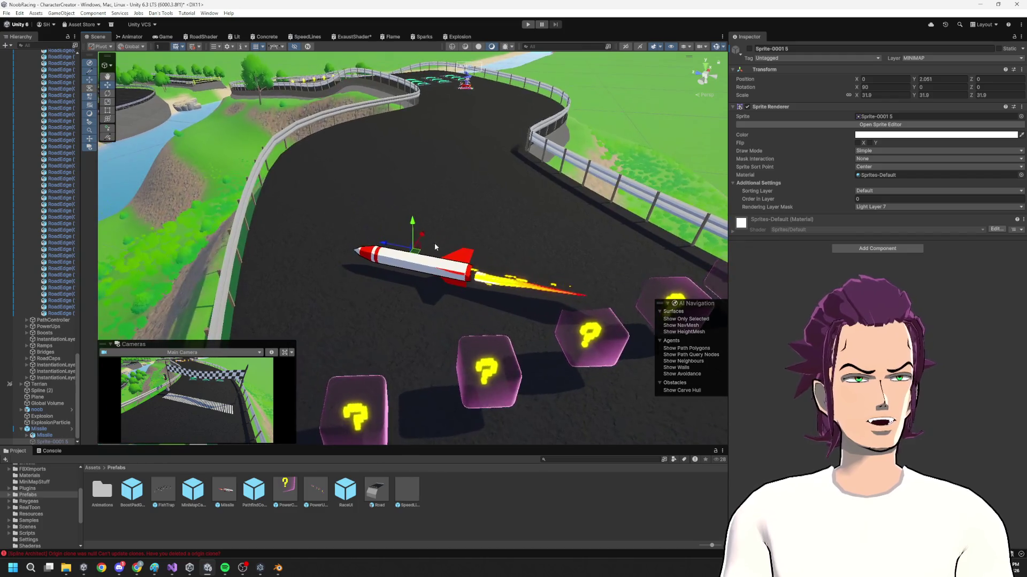
click(428, 257)
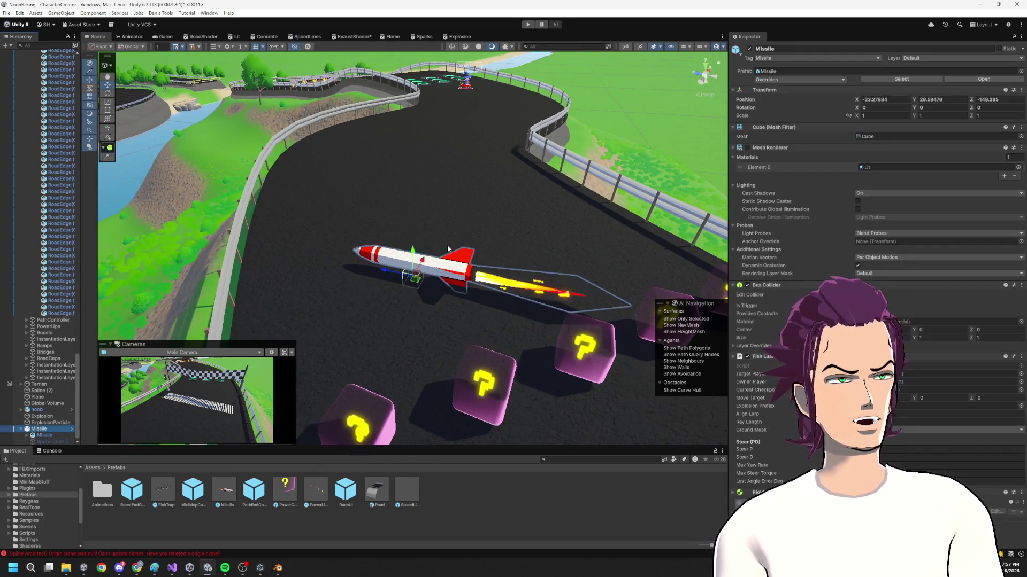
mouse_move(412, 236)
mouse_down()
mouse_move(379, 87)
mouse_move(548, 174)
mouse_move(460, 203)
mouse_move(423, 203)
mouse_move(875, 197)
mouse_move(753, 246)
mouse_move(743, 207)
mouse_move(820, 231)
mouse_move(710, 217)
mouse_move(524, 267)
mouse_move(576, 256)
mouse_move(601, 290)
mouse_move(545, 275)
mouse_up()
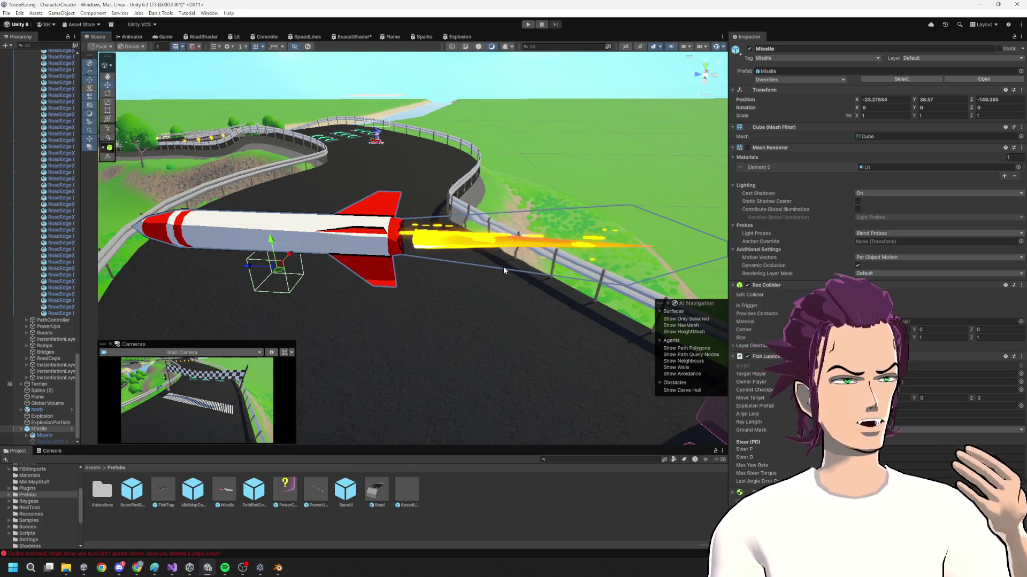
key(alt+Tab)
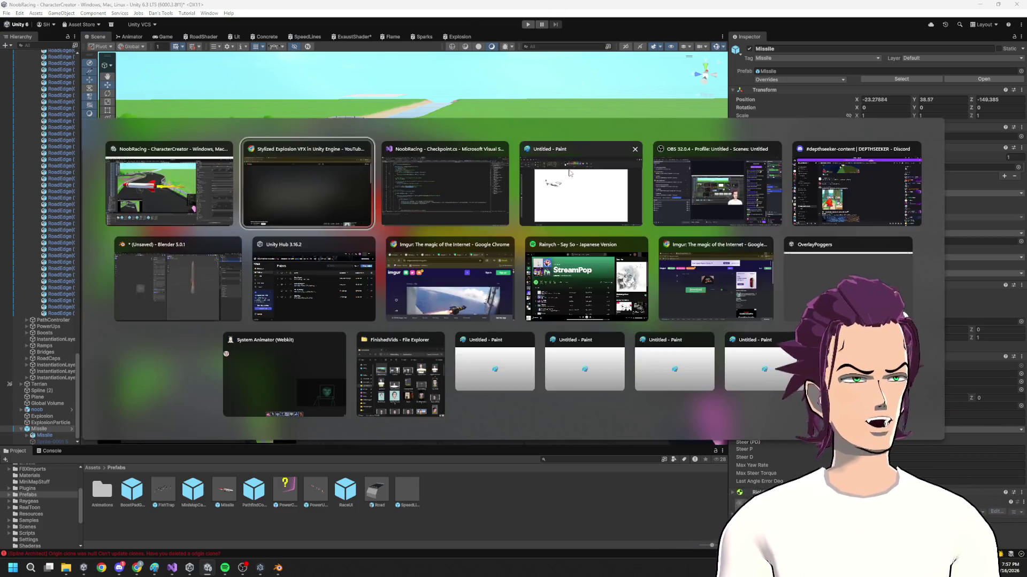
Step: Orbit to a higher view behind the missile, then bring up the YouTube explosion tutorial
key(alt+Tab)
mouse_move(516, 222)
mouse_down()
mouse_move(408, 339)
mouse_move(115, 265)
mouse_move(711, 235)
mouse_move(611, 174)
mouse_move(545, 168)
mouse_move(497, 328)
mouse_move(543, 256)
mouse_move(456, 362)
mouse_move(486, 337)
mouse_move(204, 245)
mouse_move(104, 256)
mouse_move(156, 155)
mouse_move(158, 169)
mouse_move(396, 168)
mouse_up()
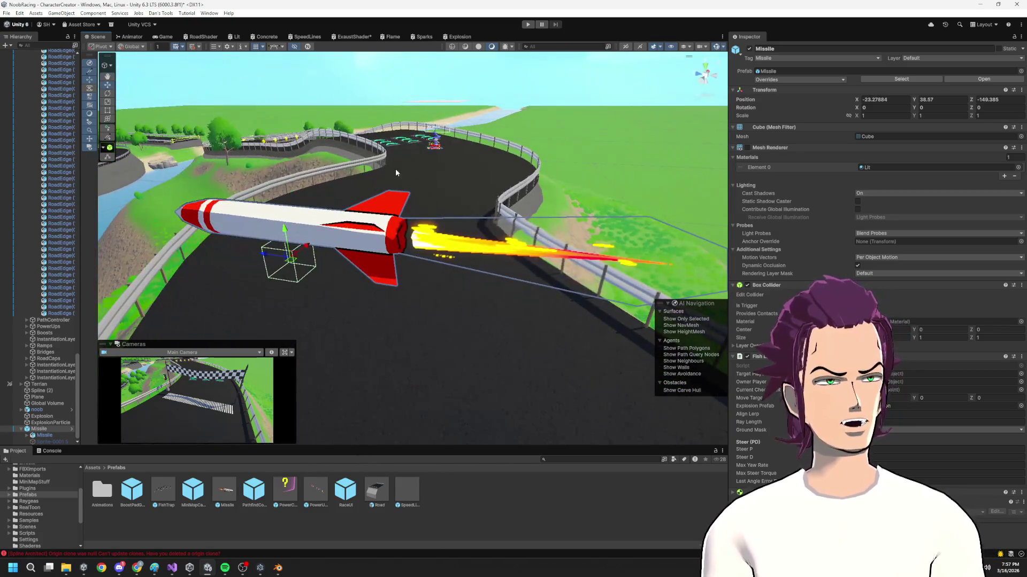
scroll(360, 238, down, 5)
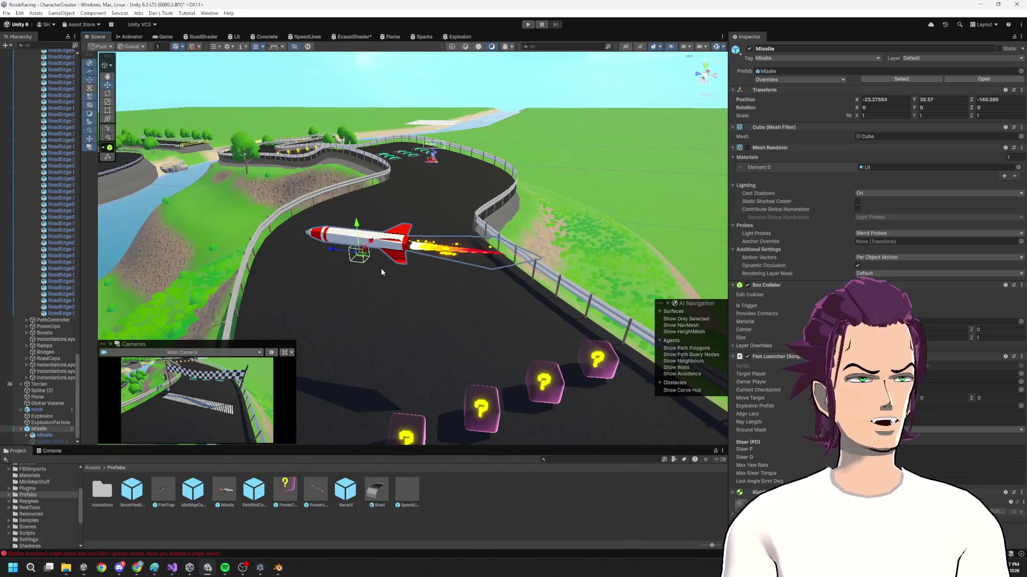
drag(383, 187, 275, 297)
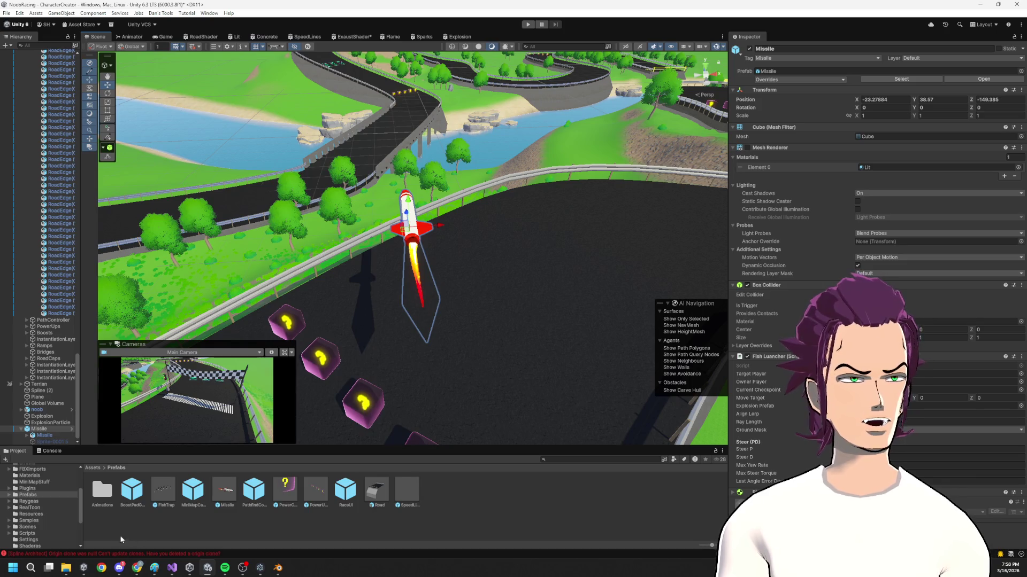
mouse_move(137, 568)
click(174, 545)
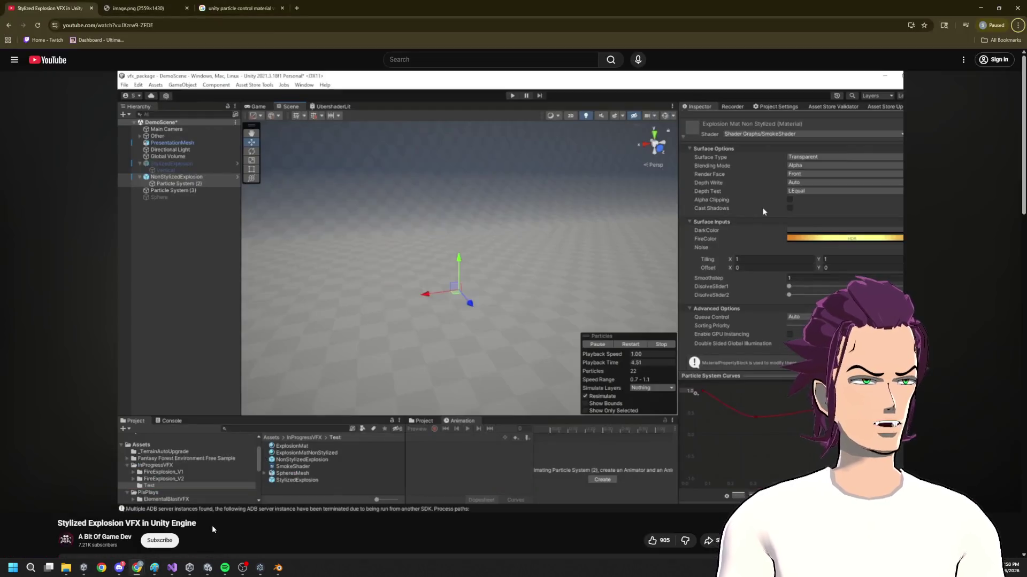
Step: Load the Twitch home page by entering twitch.tv in the address bar
click(47, 40)
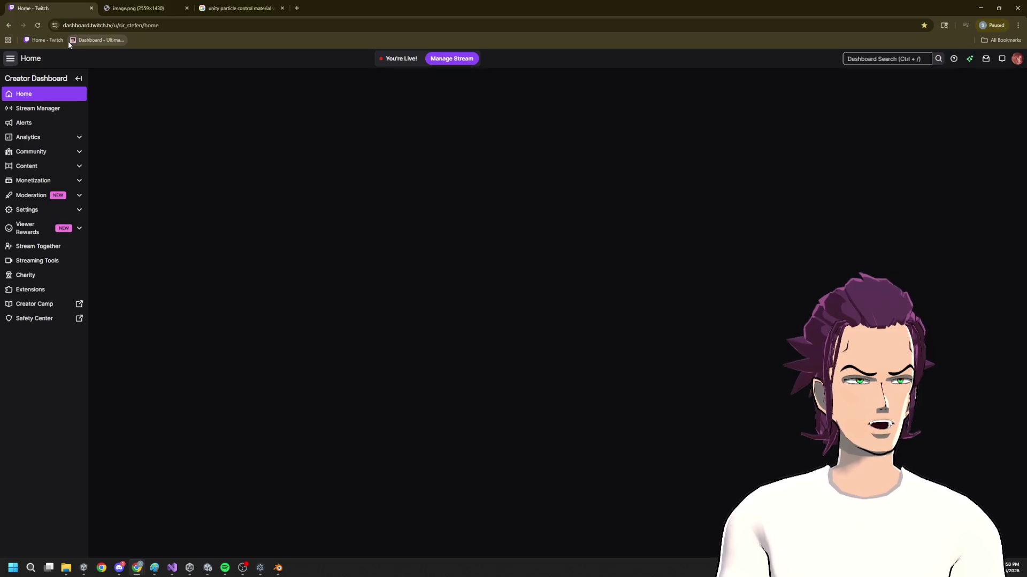
click(112, 25)
text(twitch.tv)
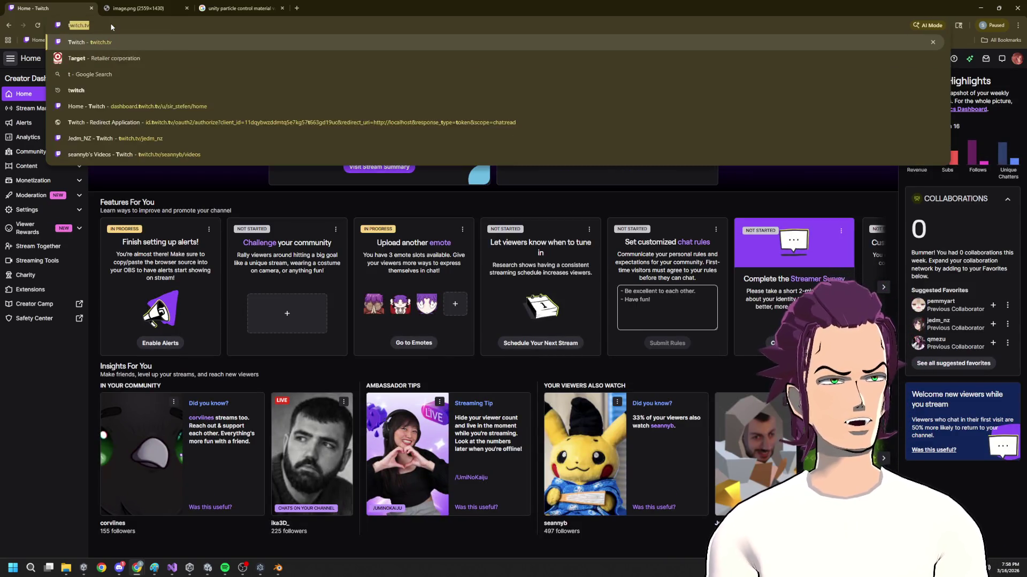
key(Return)
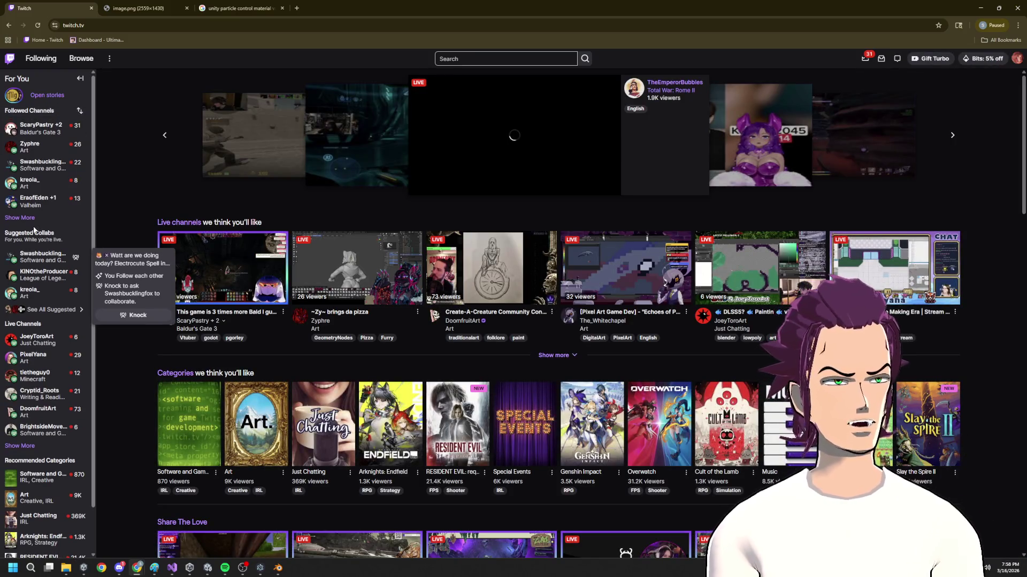
Step: Fully expand the Followed Channels sidebar and browse it for AuroranStudios
click(20, 218)
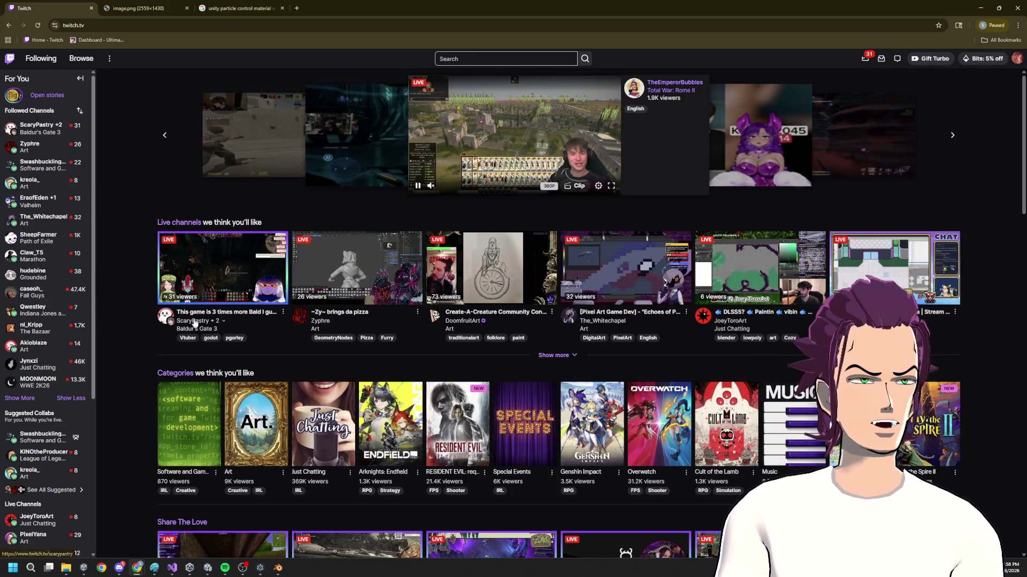
click(19, 398)
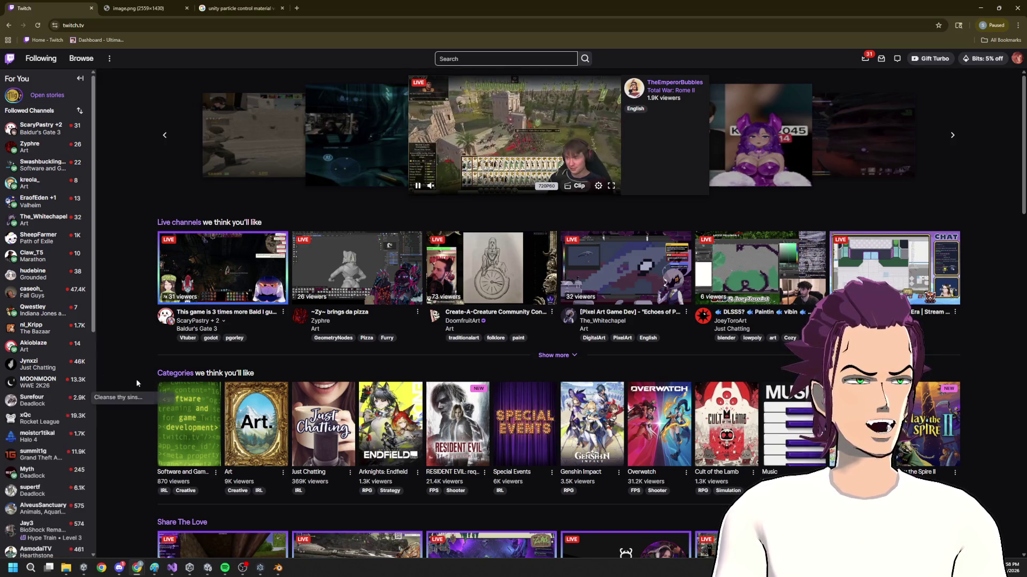
scroll(94, 419, down, 6)
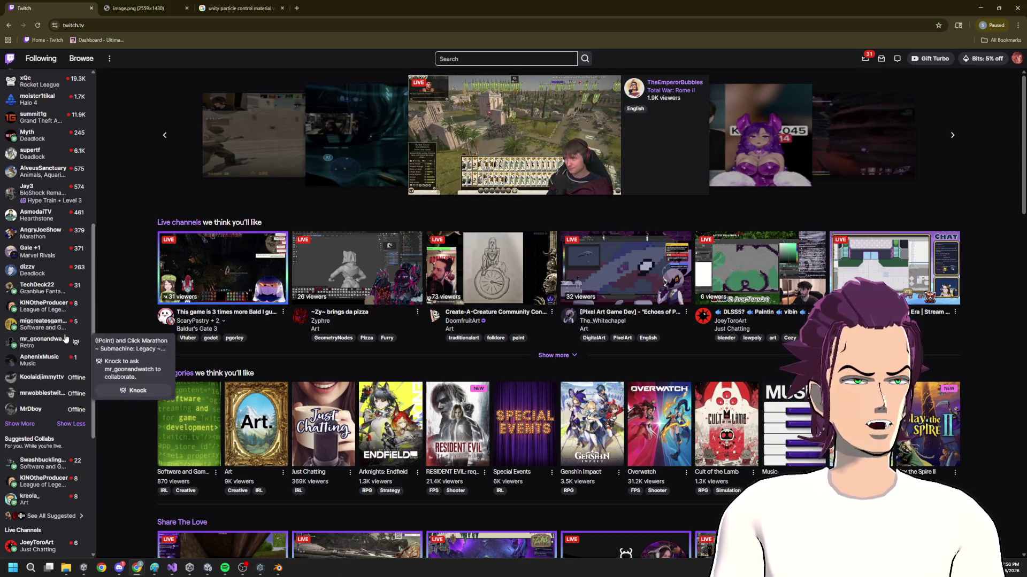
mouse_move(74, 311)
scroll(70, 267, up, 5)
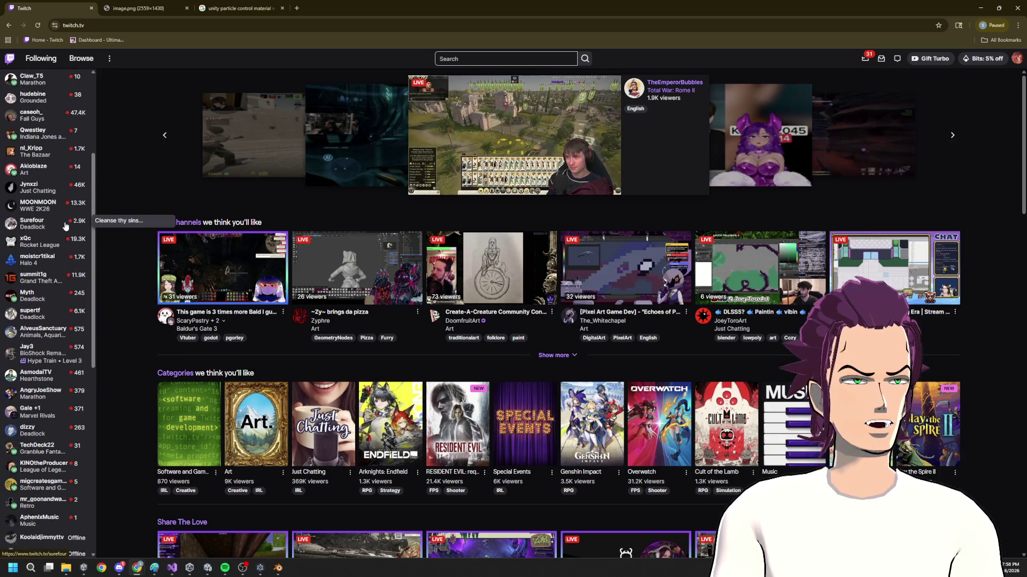
scroll(62, 225, up, 1)
mouse_move(84, 175)
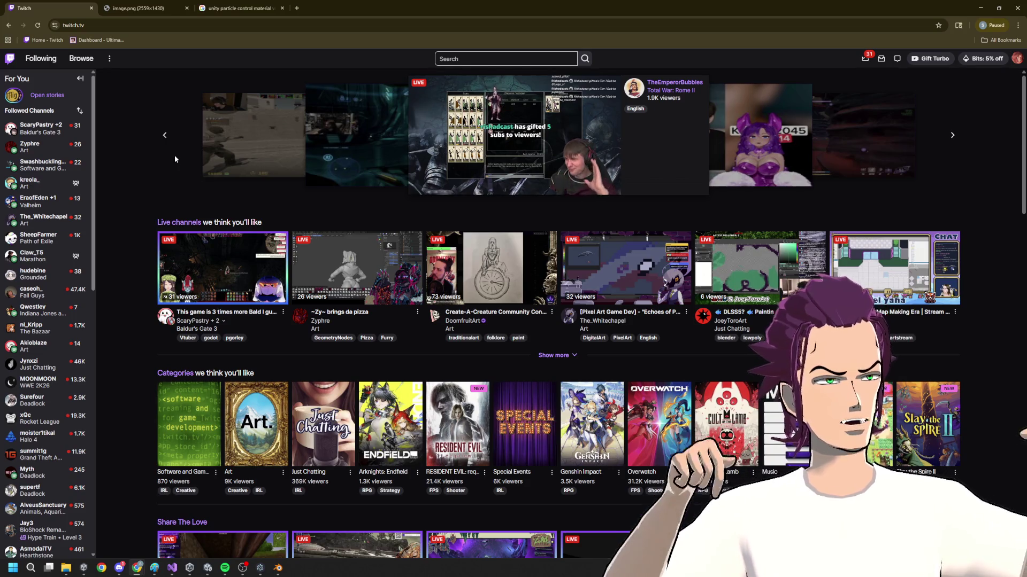
mouse_move(45, 220)
key(alt+Tab)
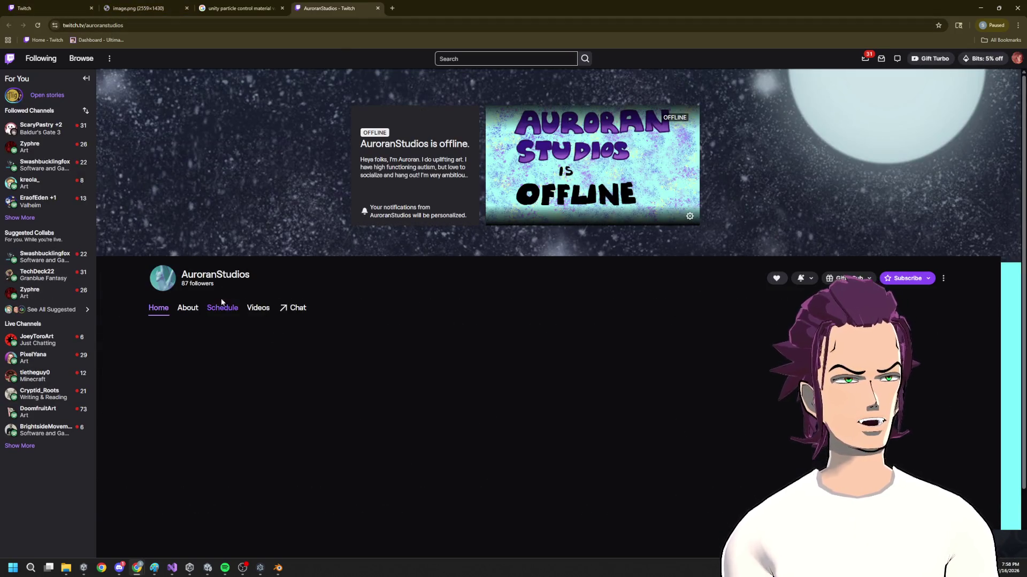
Step: From the Twitch home tab, open The_Whitechapel's channel in a background tab
key(ctrl+1)
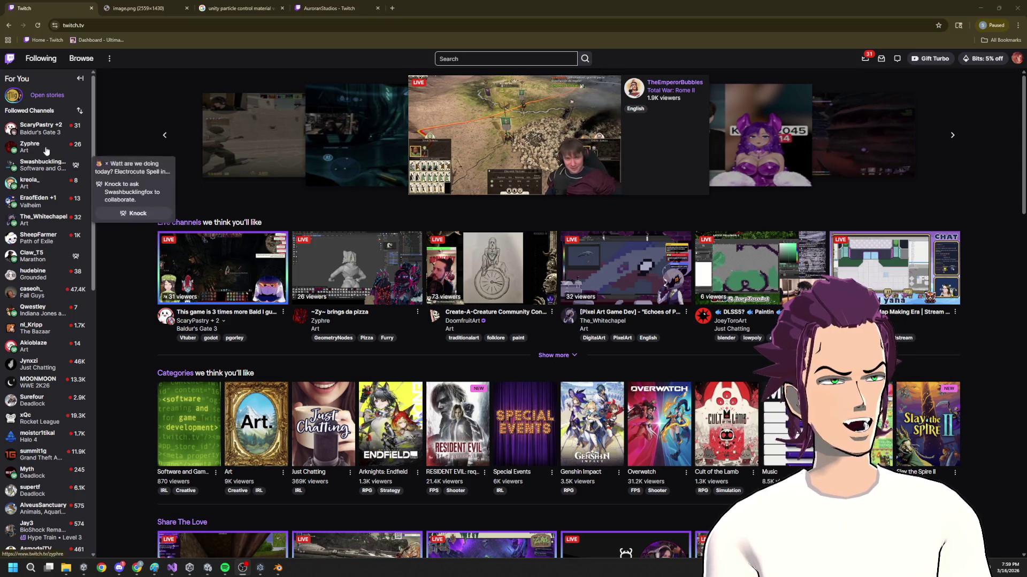
middle_click(48, 229)
scroll(48, 220, down, 8)
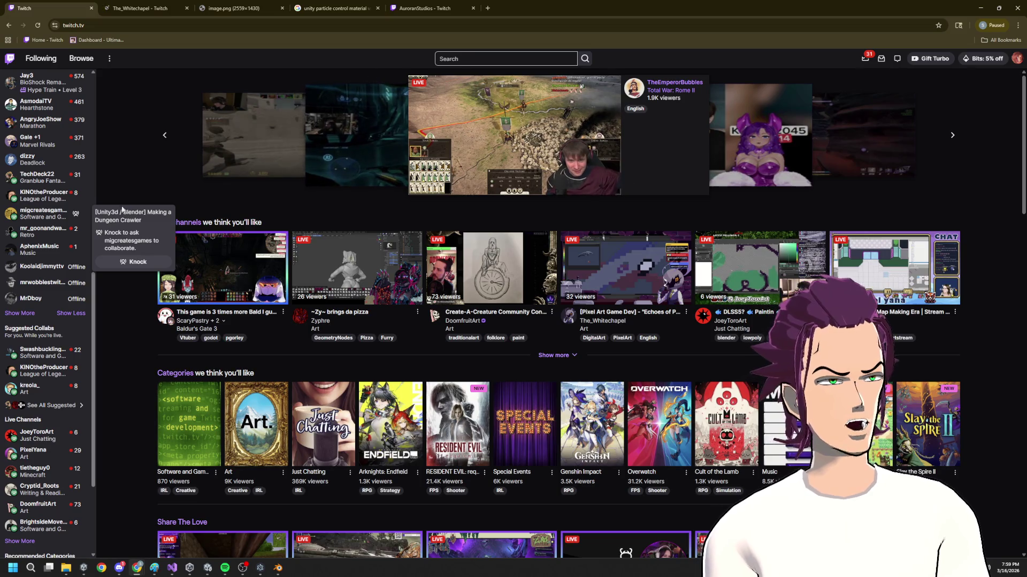
Step: Open Zyphre's live Blender stream in a new tab and bring it to the front
click(400, 5)
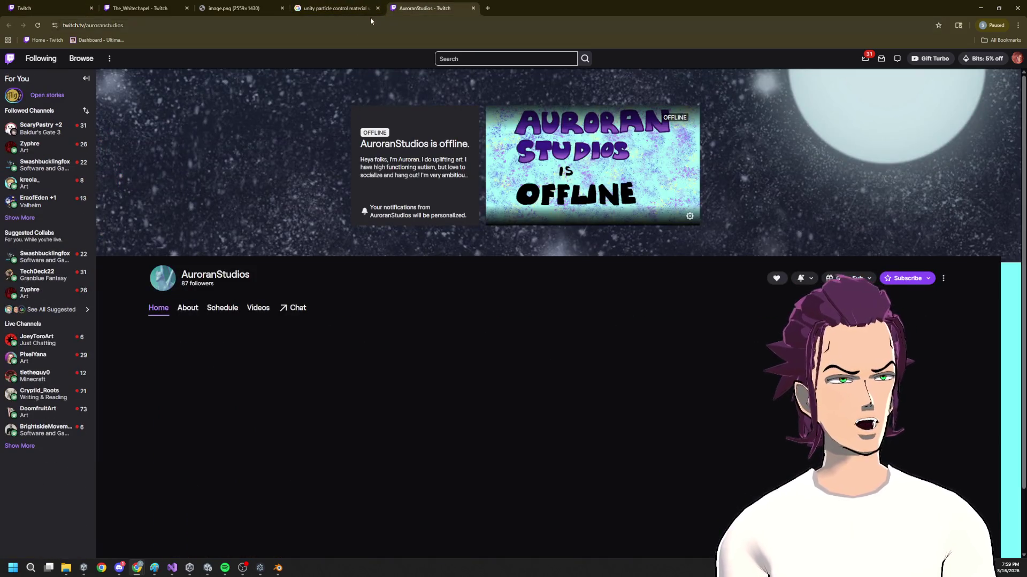
middle_click(48, 150)
click(516, 7)
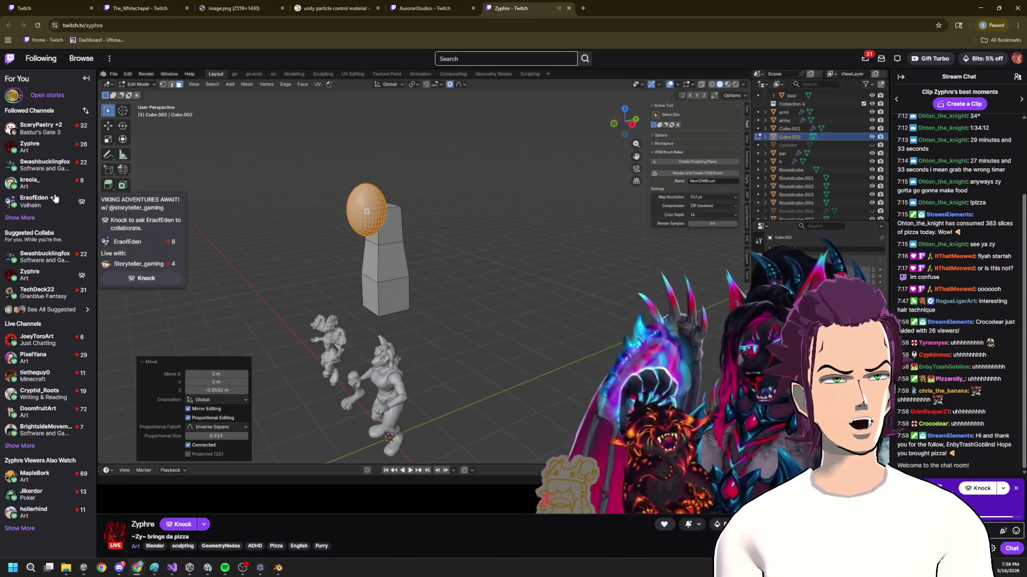
Step: Expand Followed Channels and bring up kreola_'s live art stream in its new tab
click(30, 218)
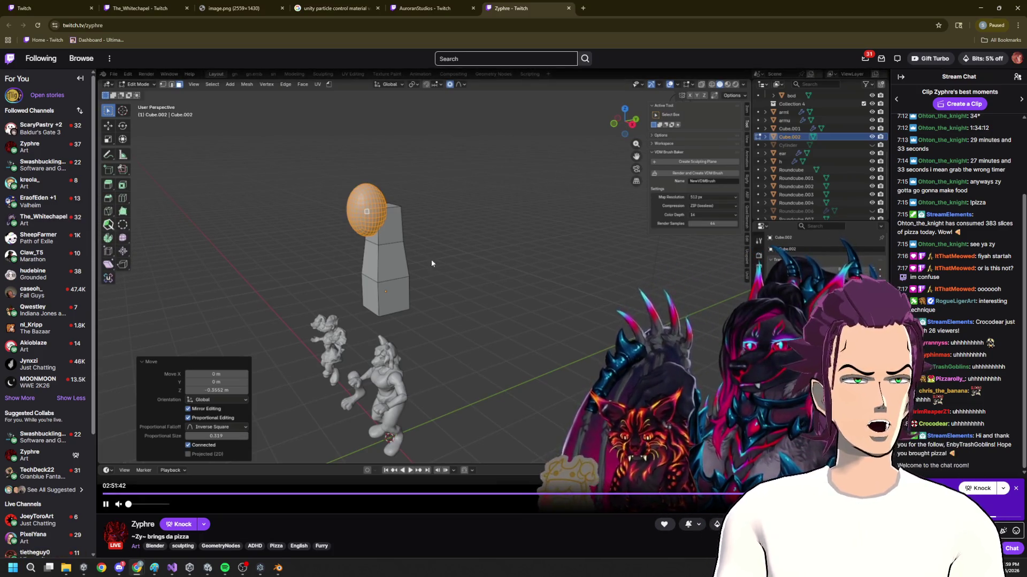
mouse_move(48, 199)
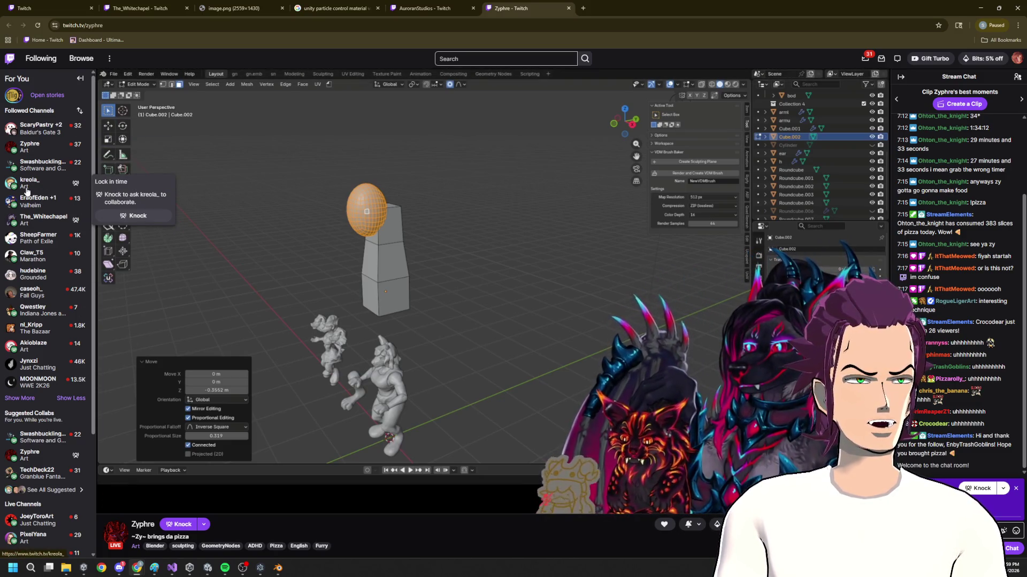
click(594, 8)
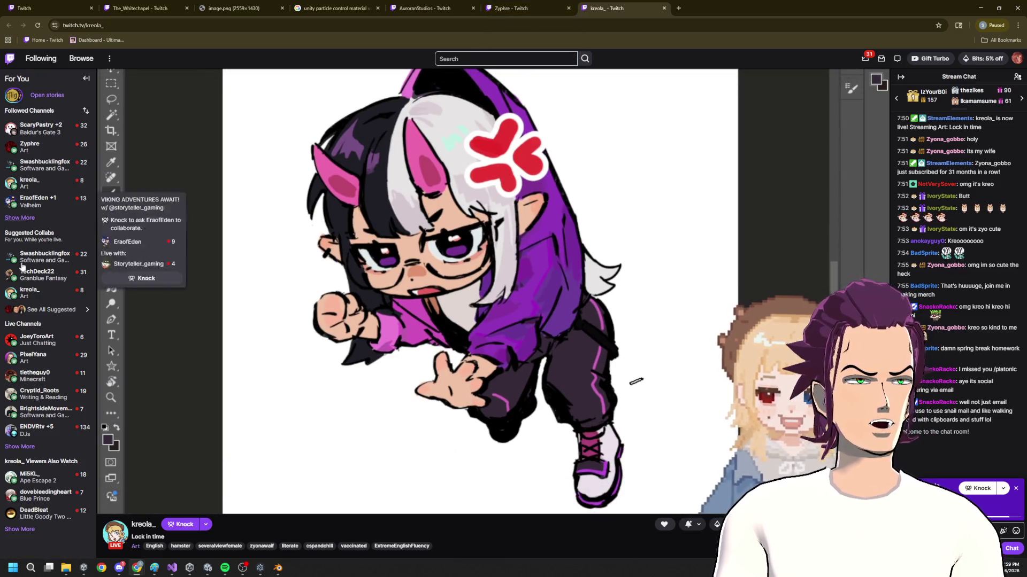
Step: Open hudebine's Grounded stream in a background tab from the expanded sidebar, then close kreola_'s tab
click(20, 218)
click(20, 398)
scroll(45, 374, down, 3)
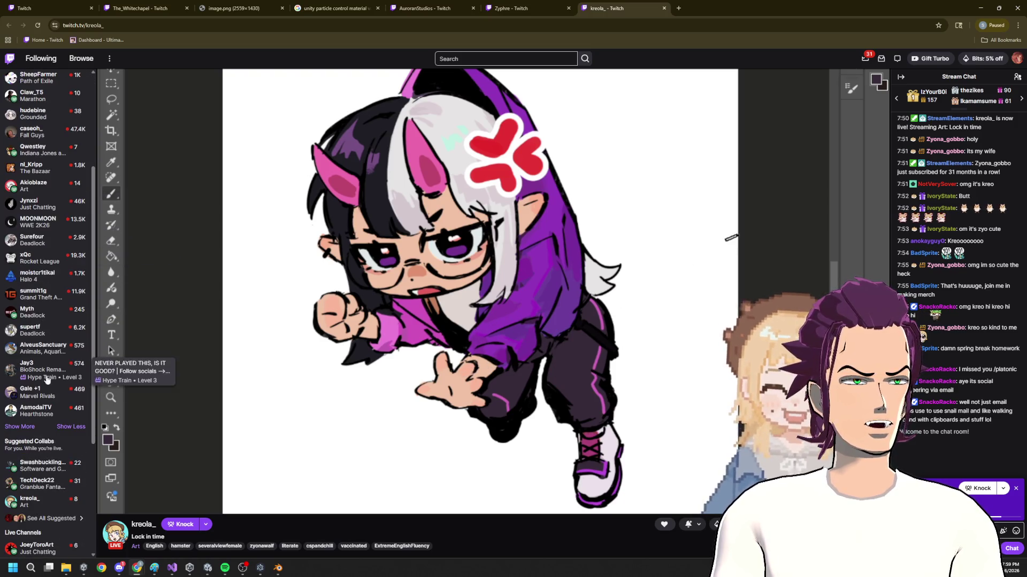
click(25, 428)
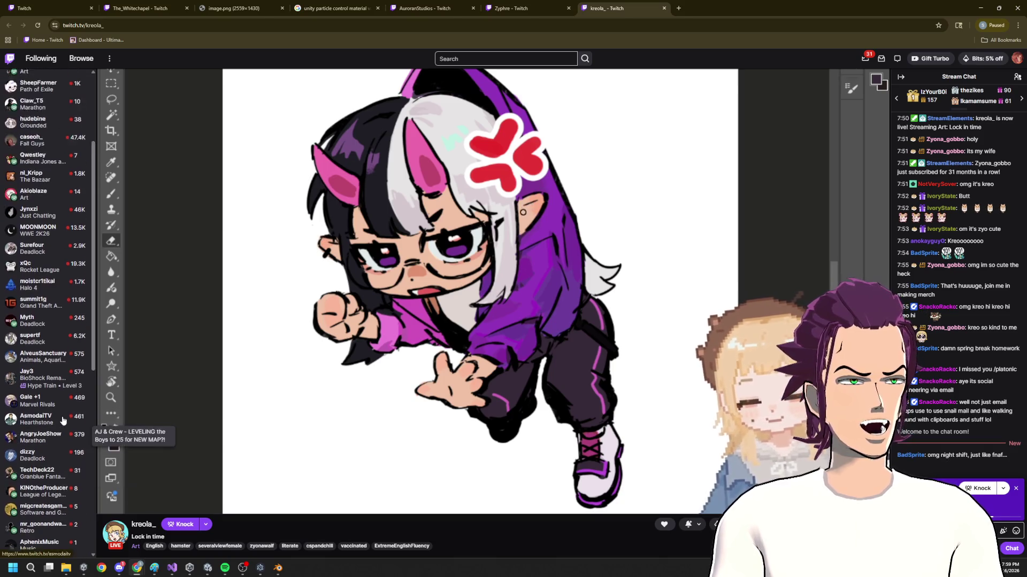
scroll(59, 406, up, 3)
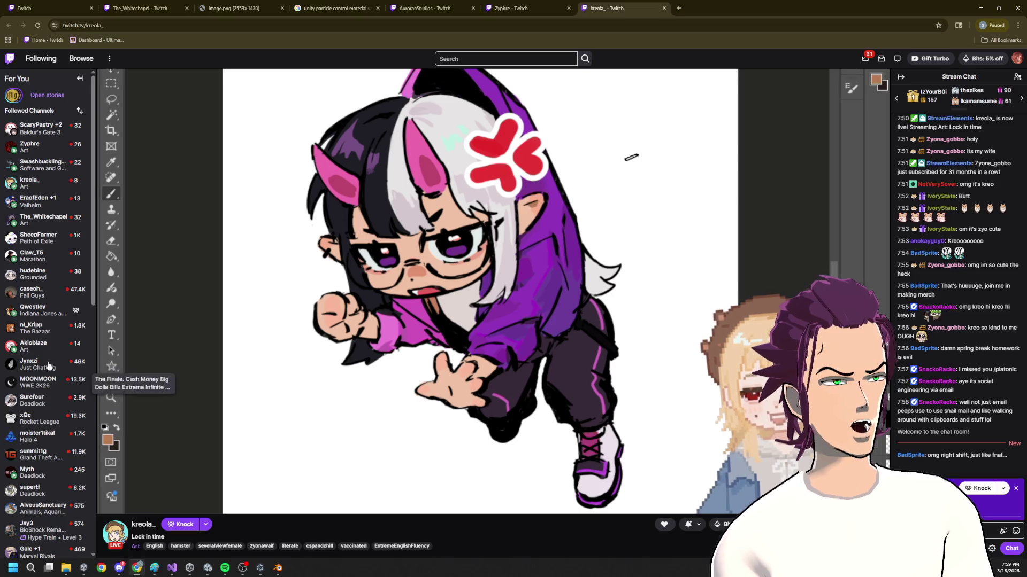
middle_click(49, 274)
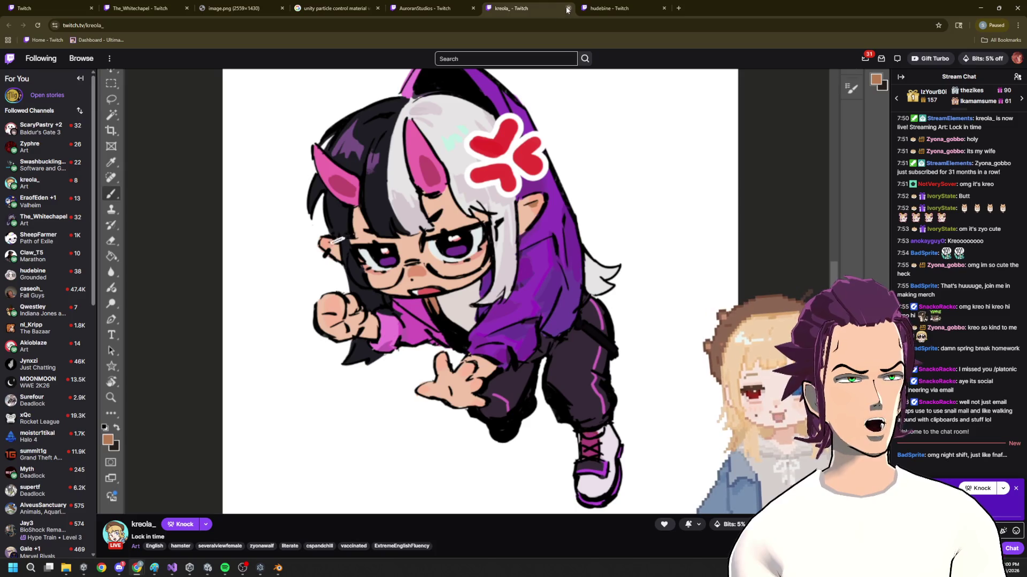
click(568, 9)
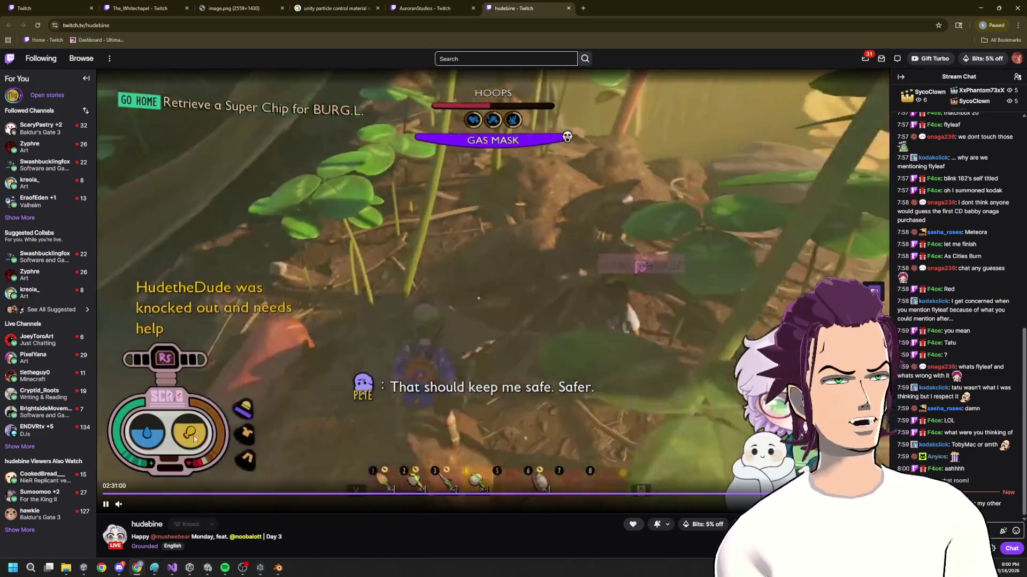
mouse_move(48, 165)
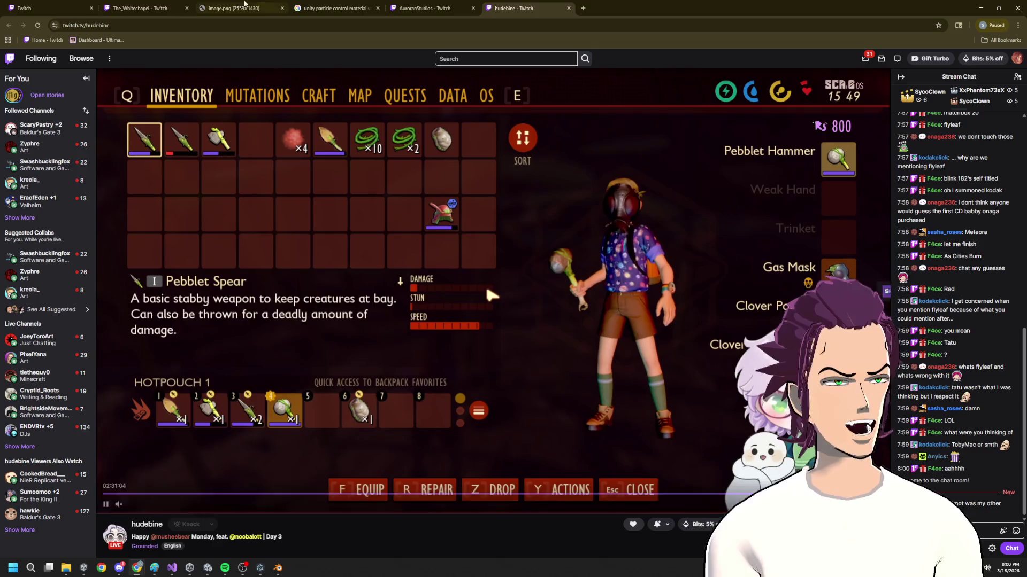
click(171, 30)
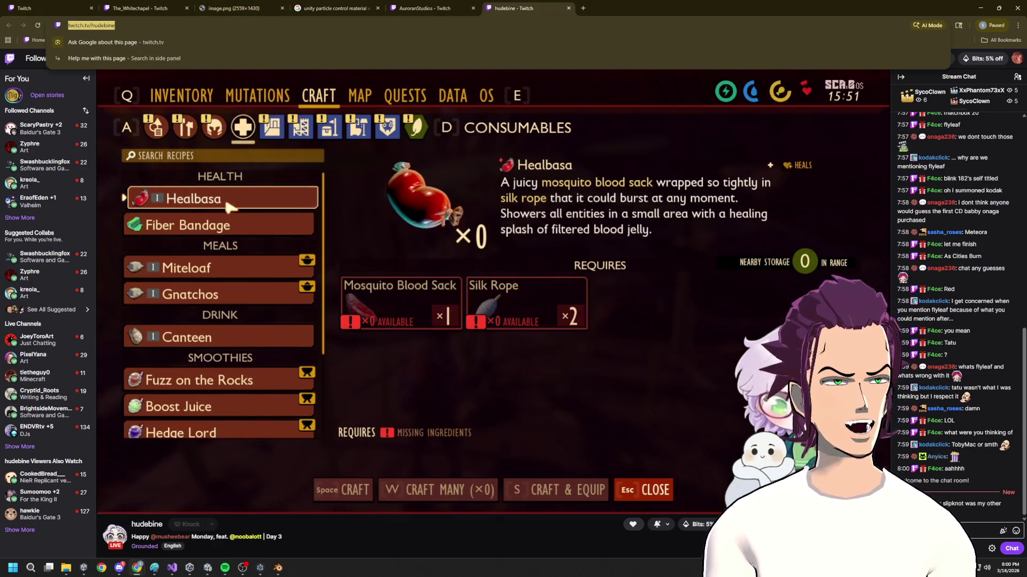
double_click(108, 24)
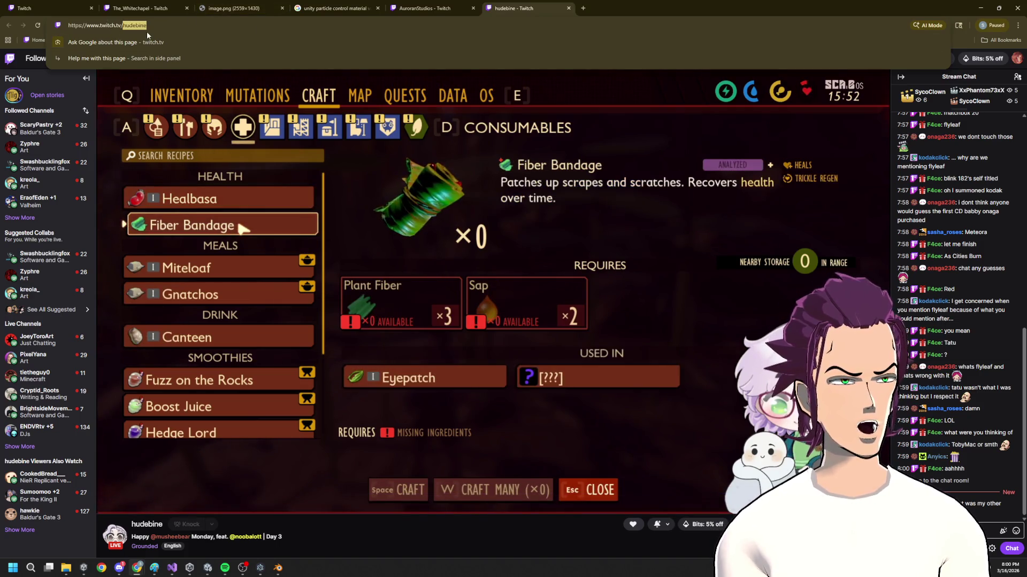
key(alt+Tab)
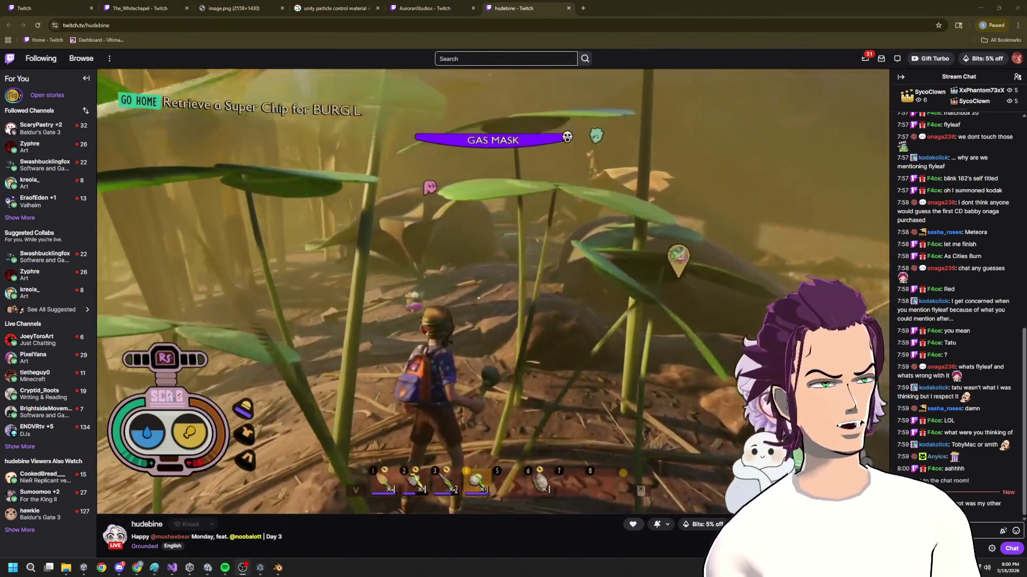